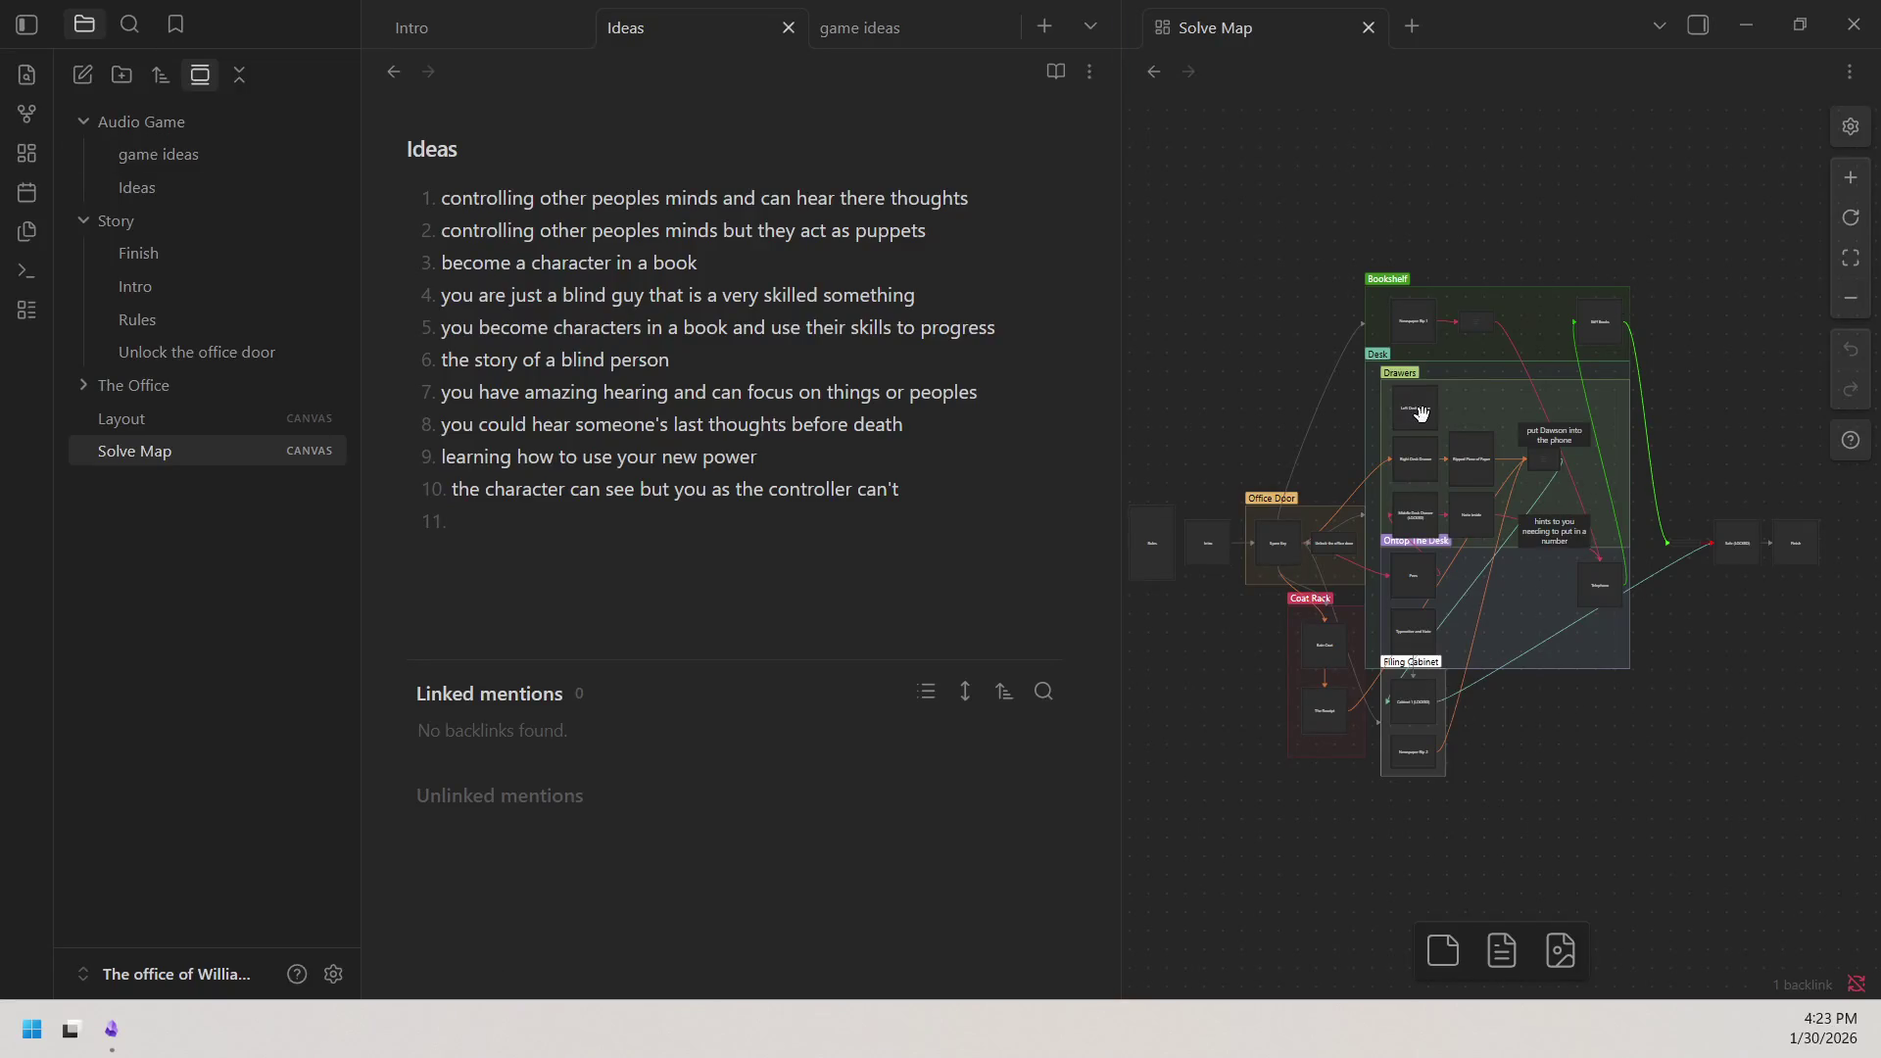
# Nudge the Solve Map canvas and show the desktop with Super+D.
pyautogui.moveTo(1211, 327); pyautogui.dragTo(1215, 337)
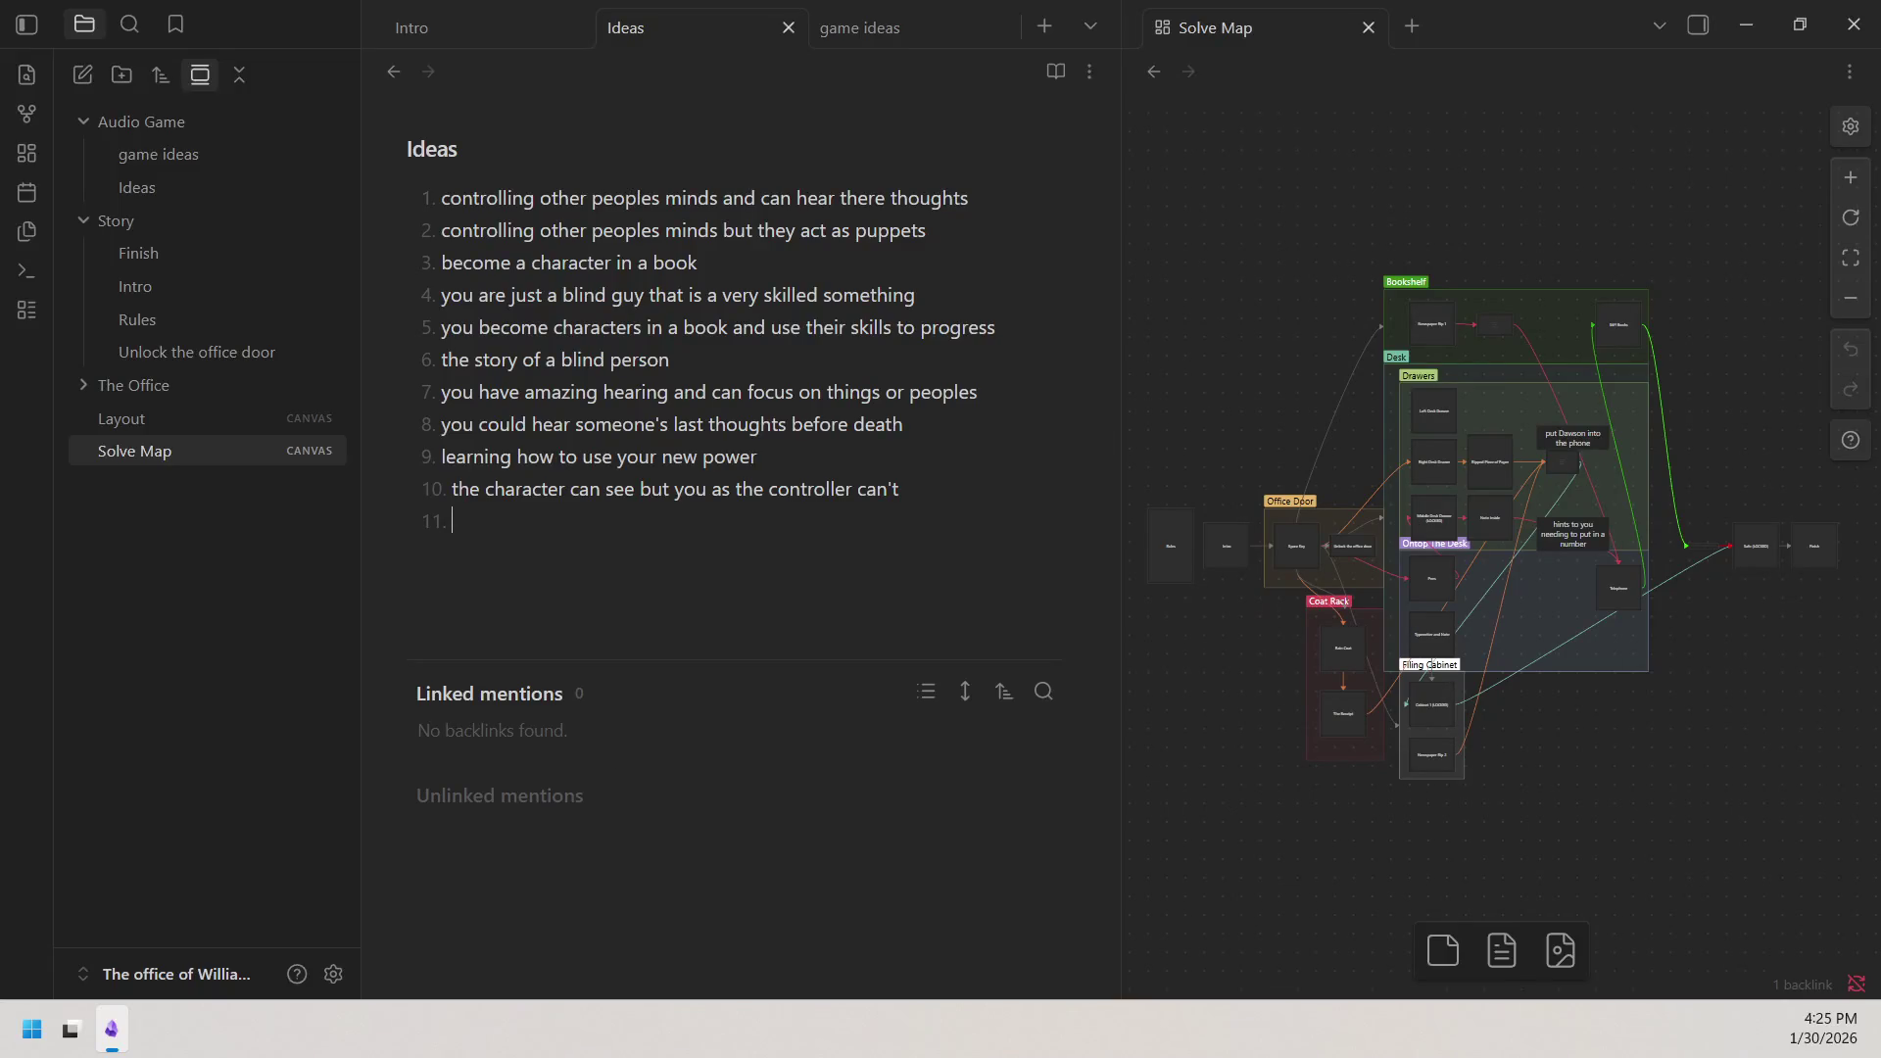
pyautogui.press('super+d')
pyautogui.press('super+d')
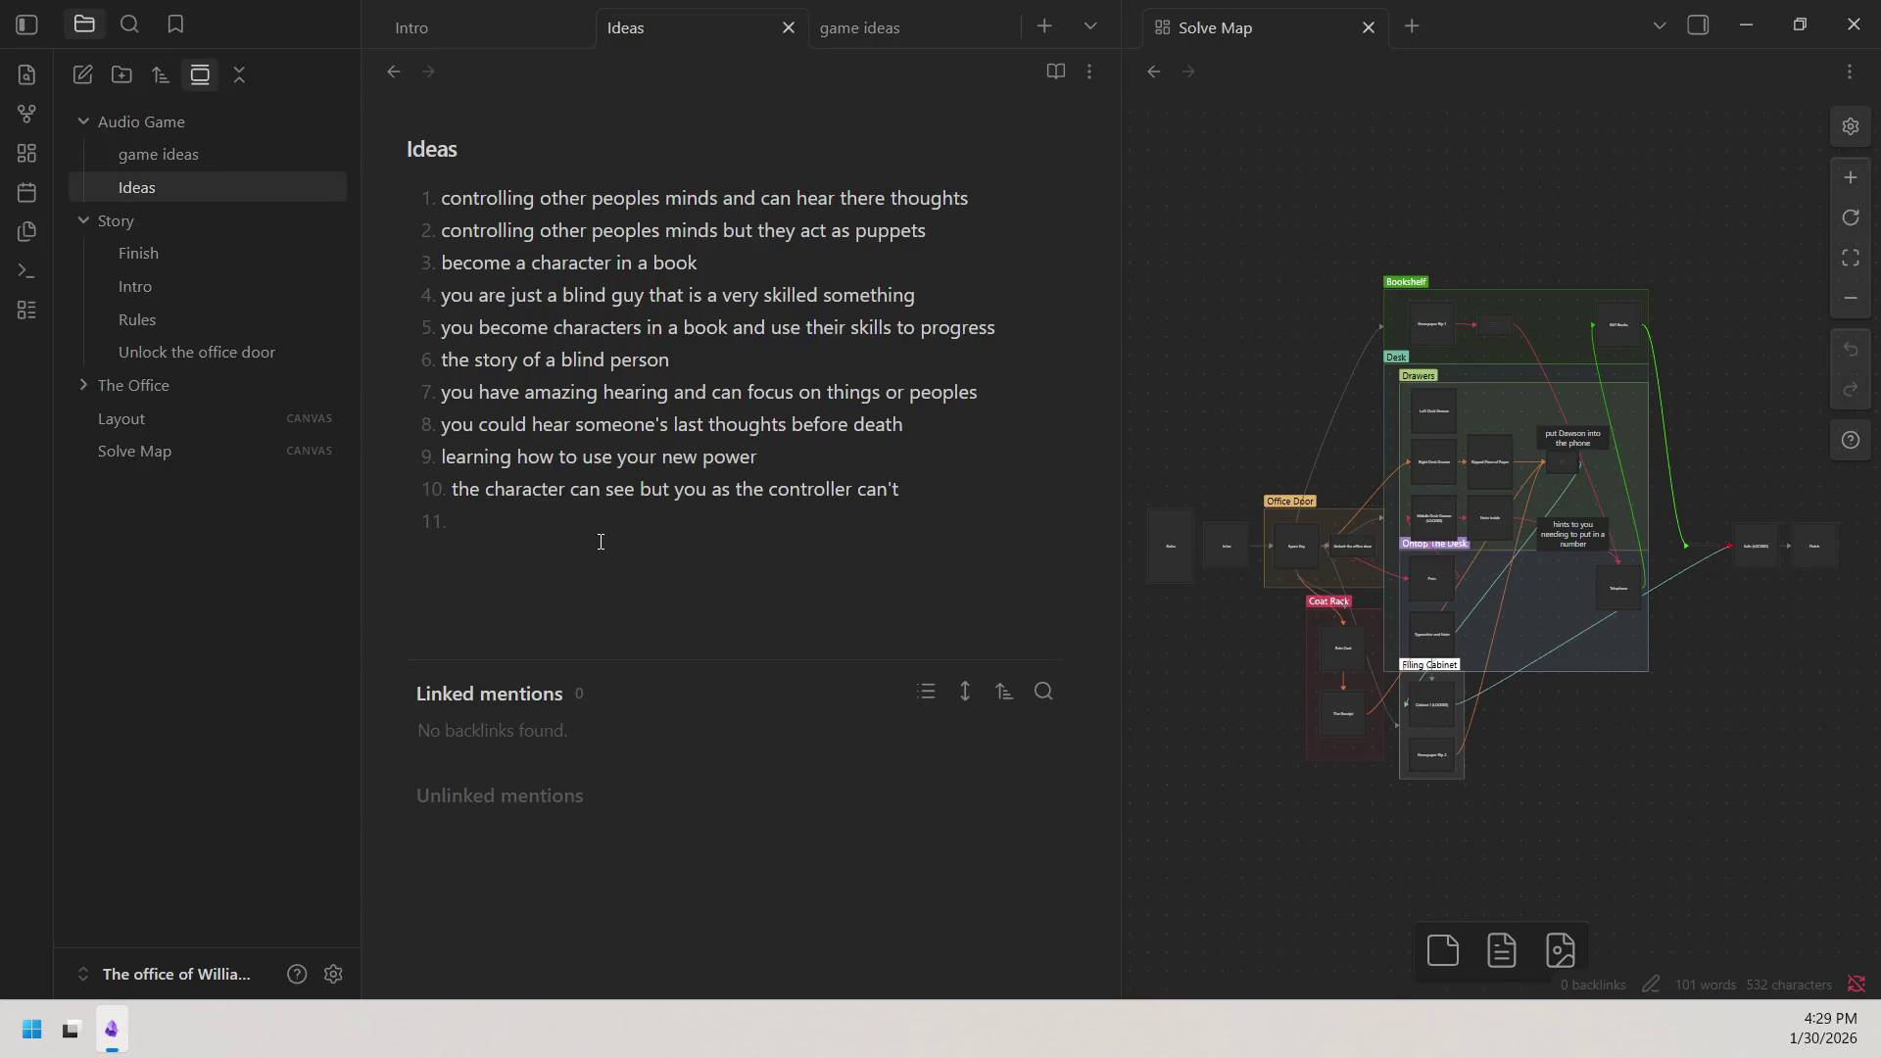
# End the numbered list and add prompt lines 'what is to the left' and 'what is Infront of me', correcting 'infront'.
pyautogui.press('BackSpace')
pyautogui.press('Return')
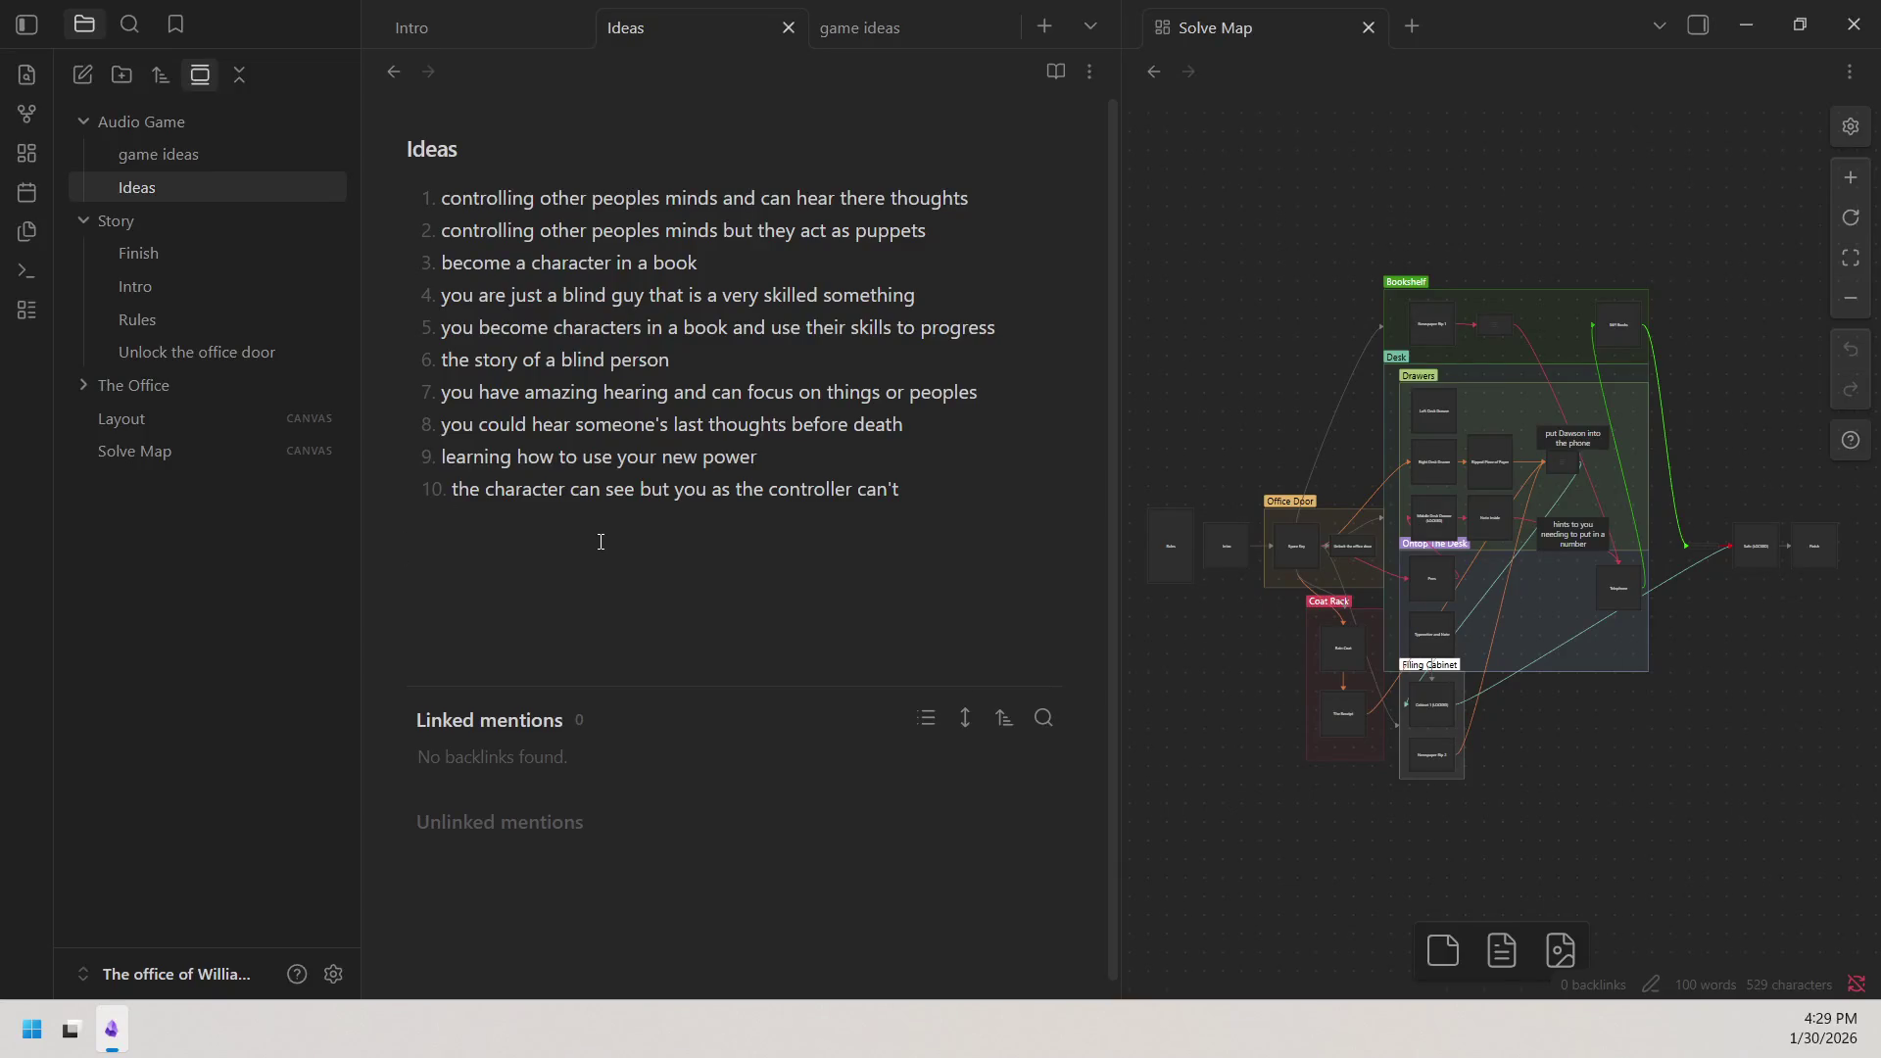
pyautogui.write('what is to the left')
pyautogui.press('Return')
pyautogui.write('what is infront ')
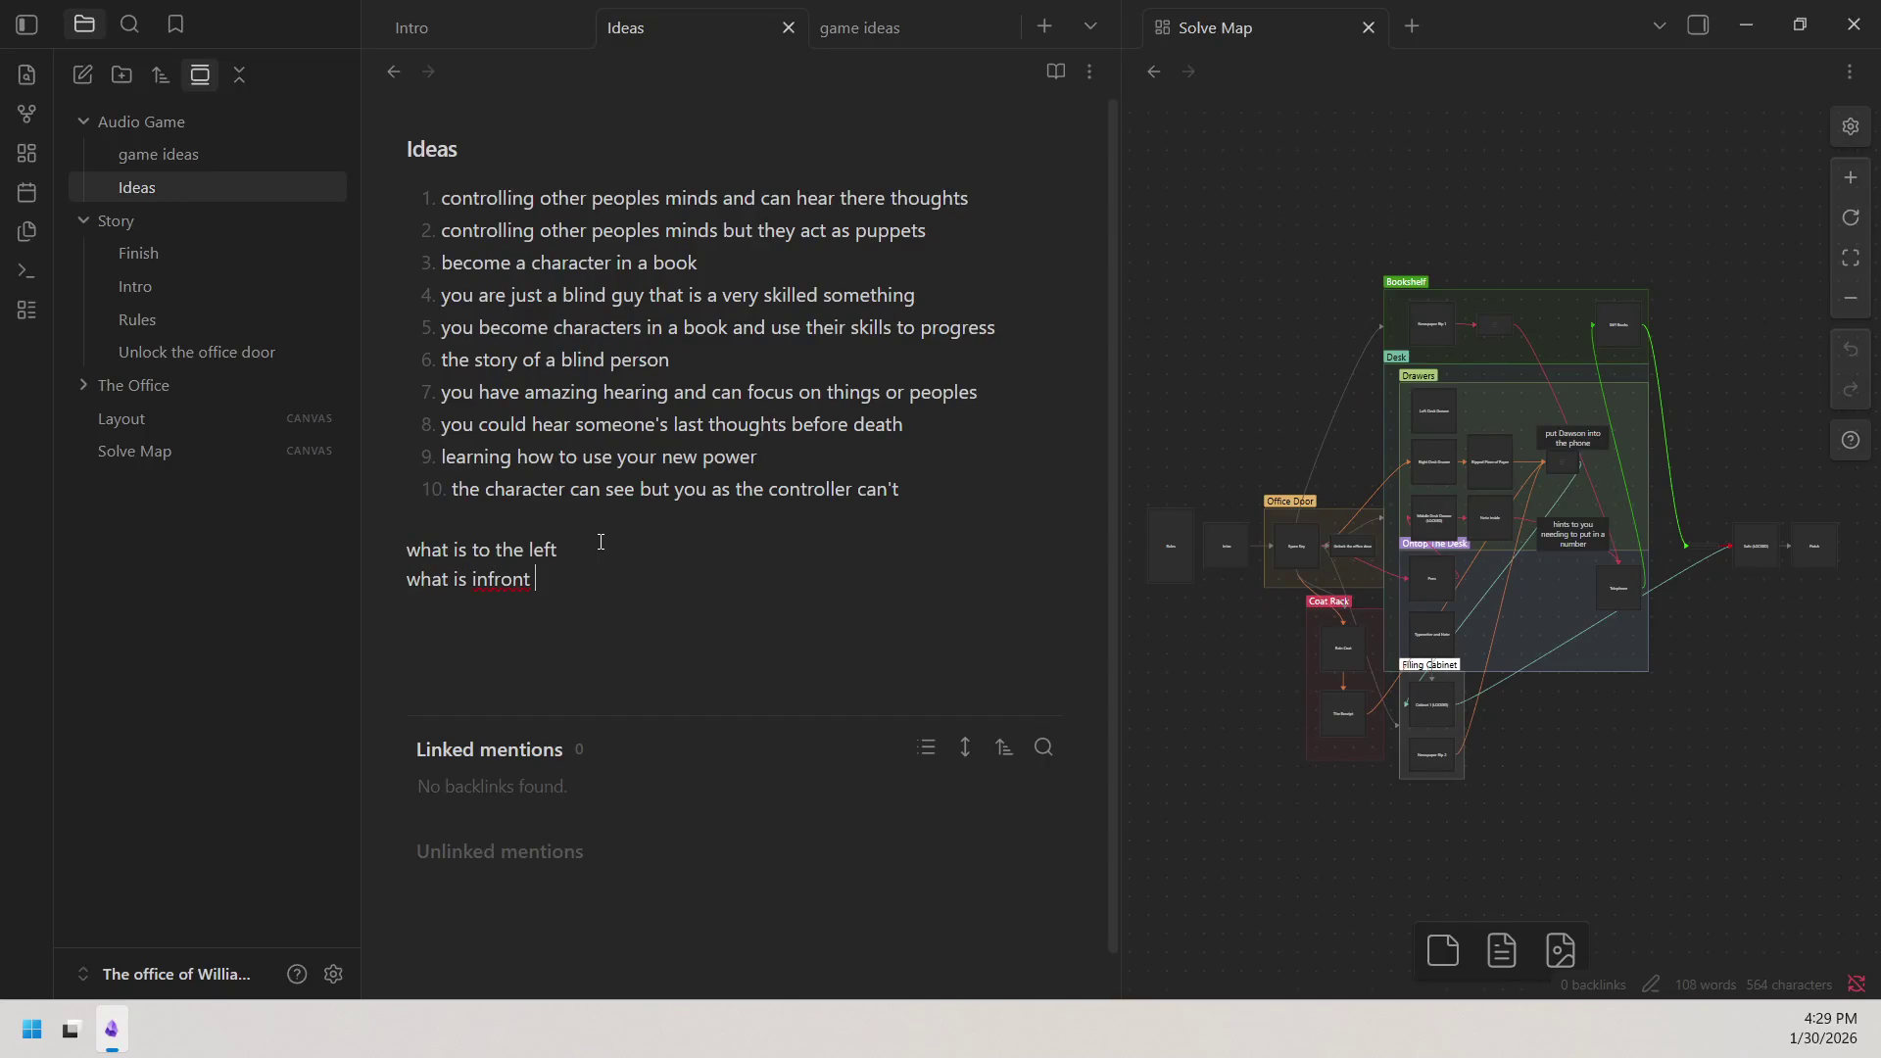
pyautogui.write('of me')
pyautogui.rightClick(510, 583)
pyautogui.click(595, 74)
pyautogui.click(555, 505)
# Check the prompt wording by selecting 'of me', 'is to the' and 'what' in turn.
pyautogui.moveTo(536, 583); pyautogui.dragTo(590, 582)
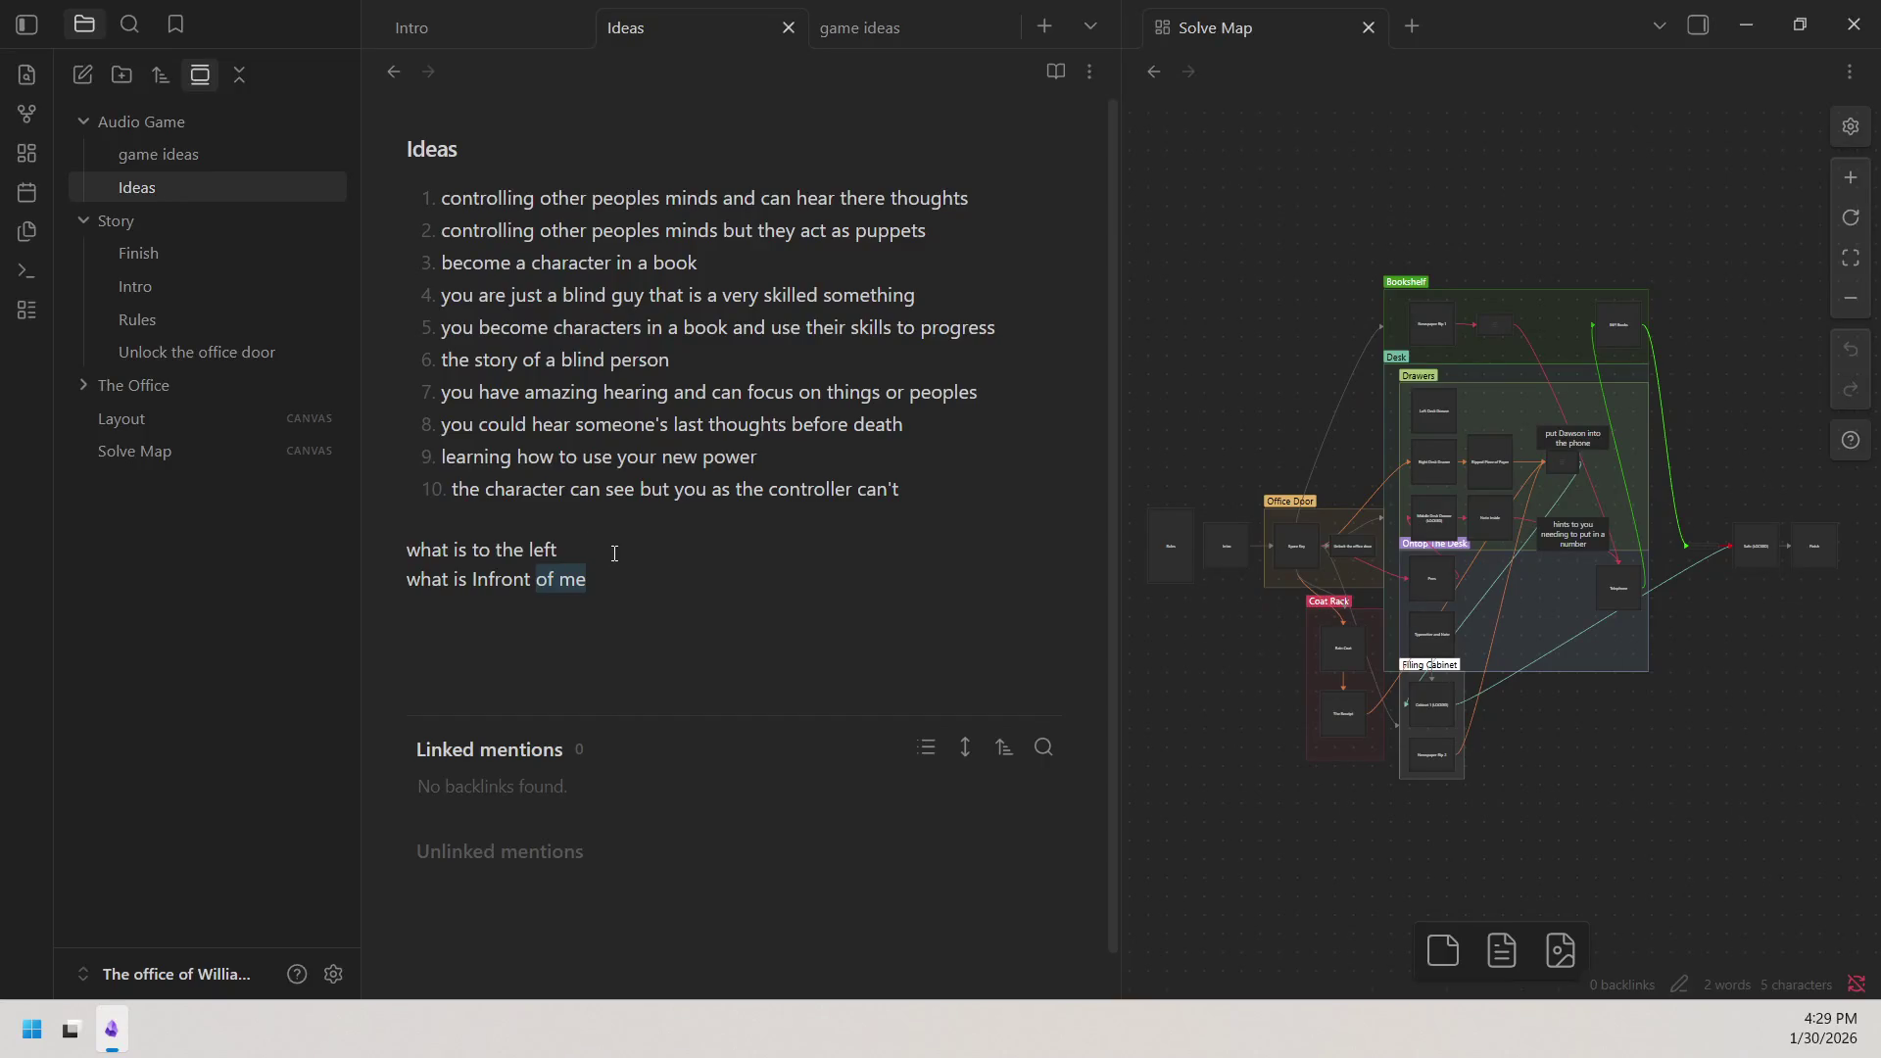
pyautogui.click(576, 608)
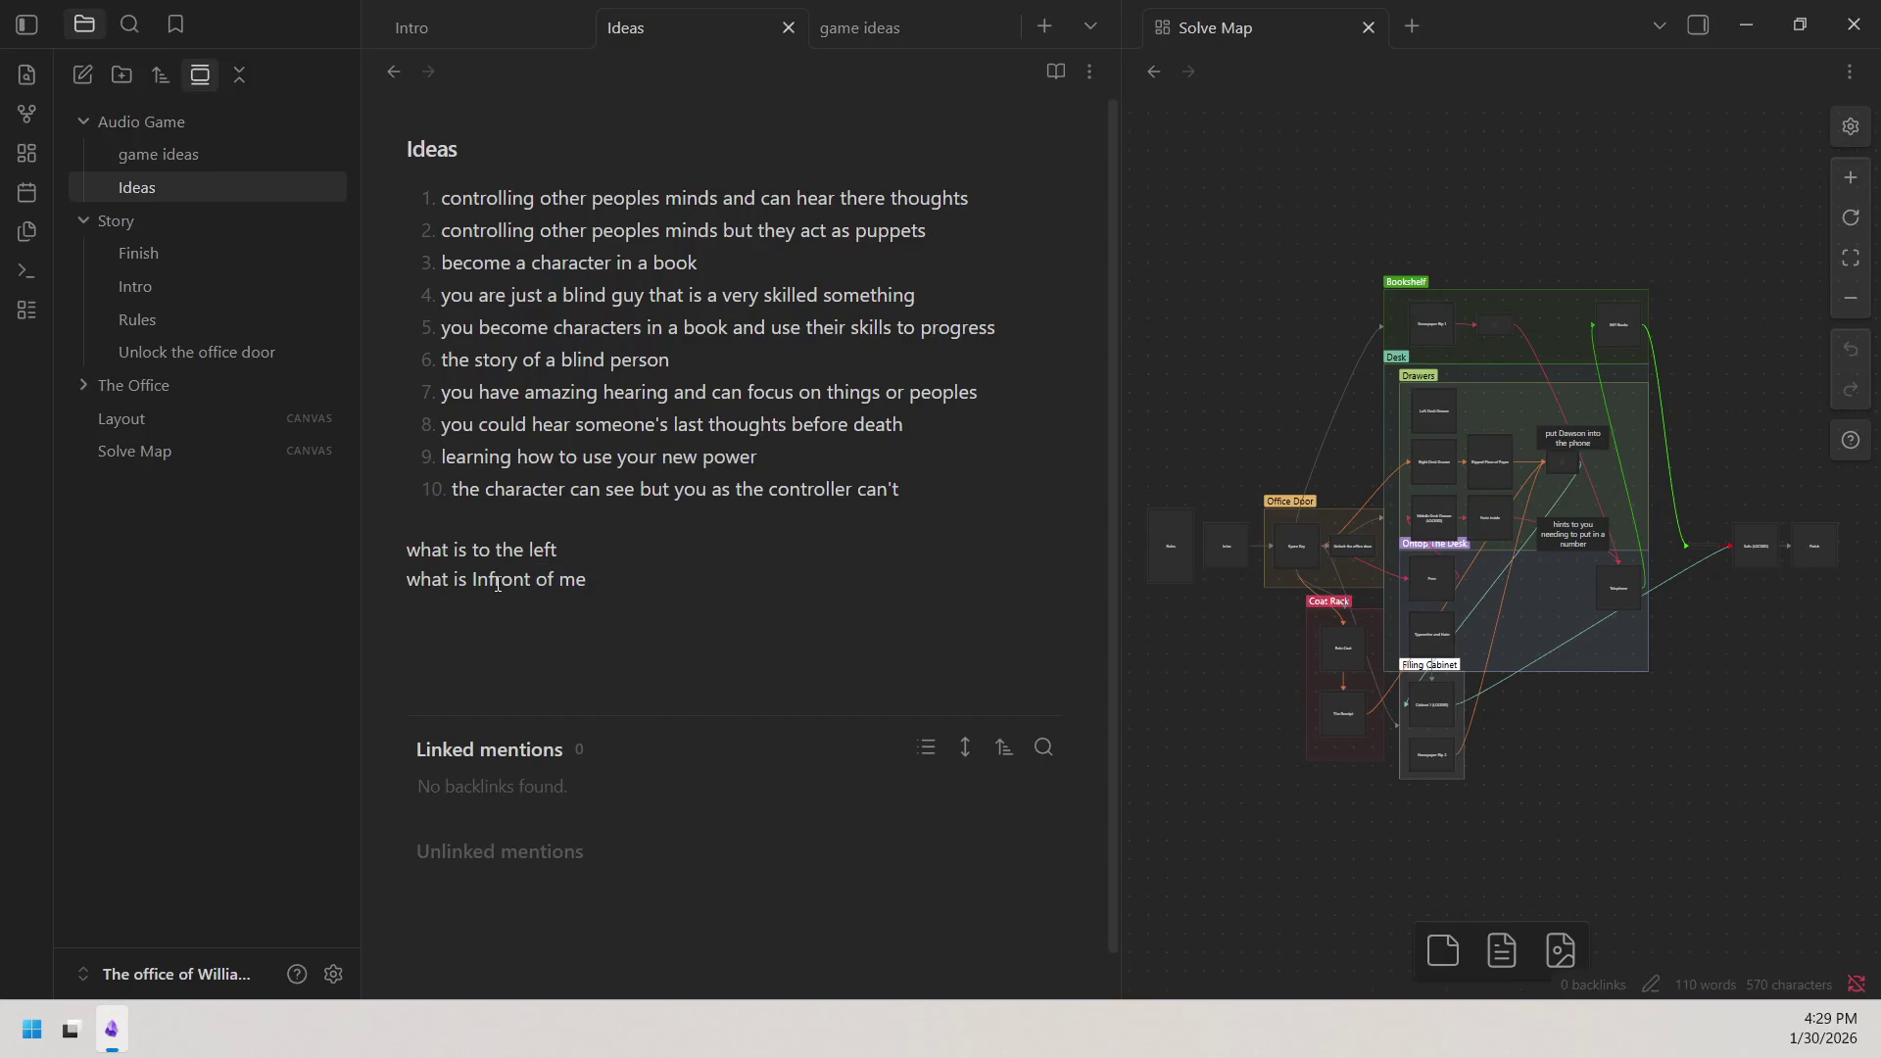
pyautogui.moveTo(525, 553); pyautogui.dragTo(454, 557)
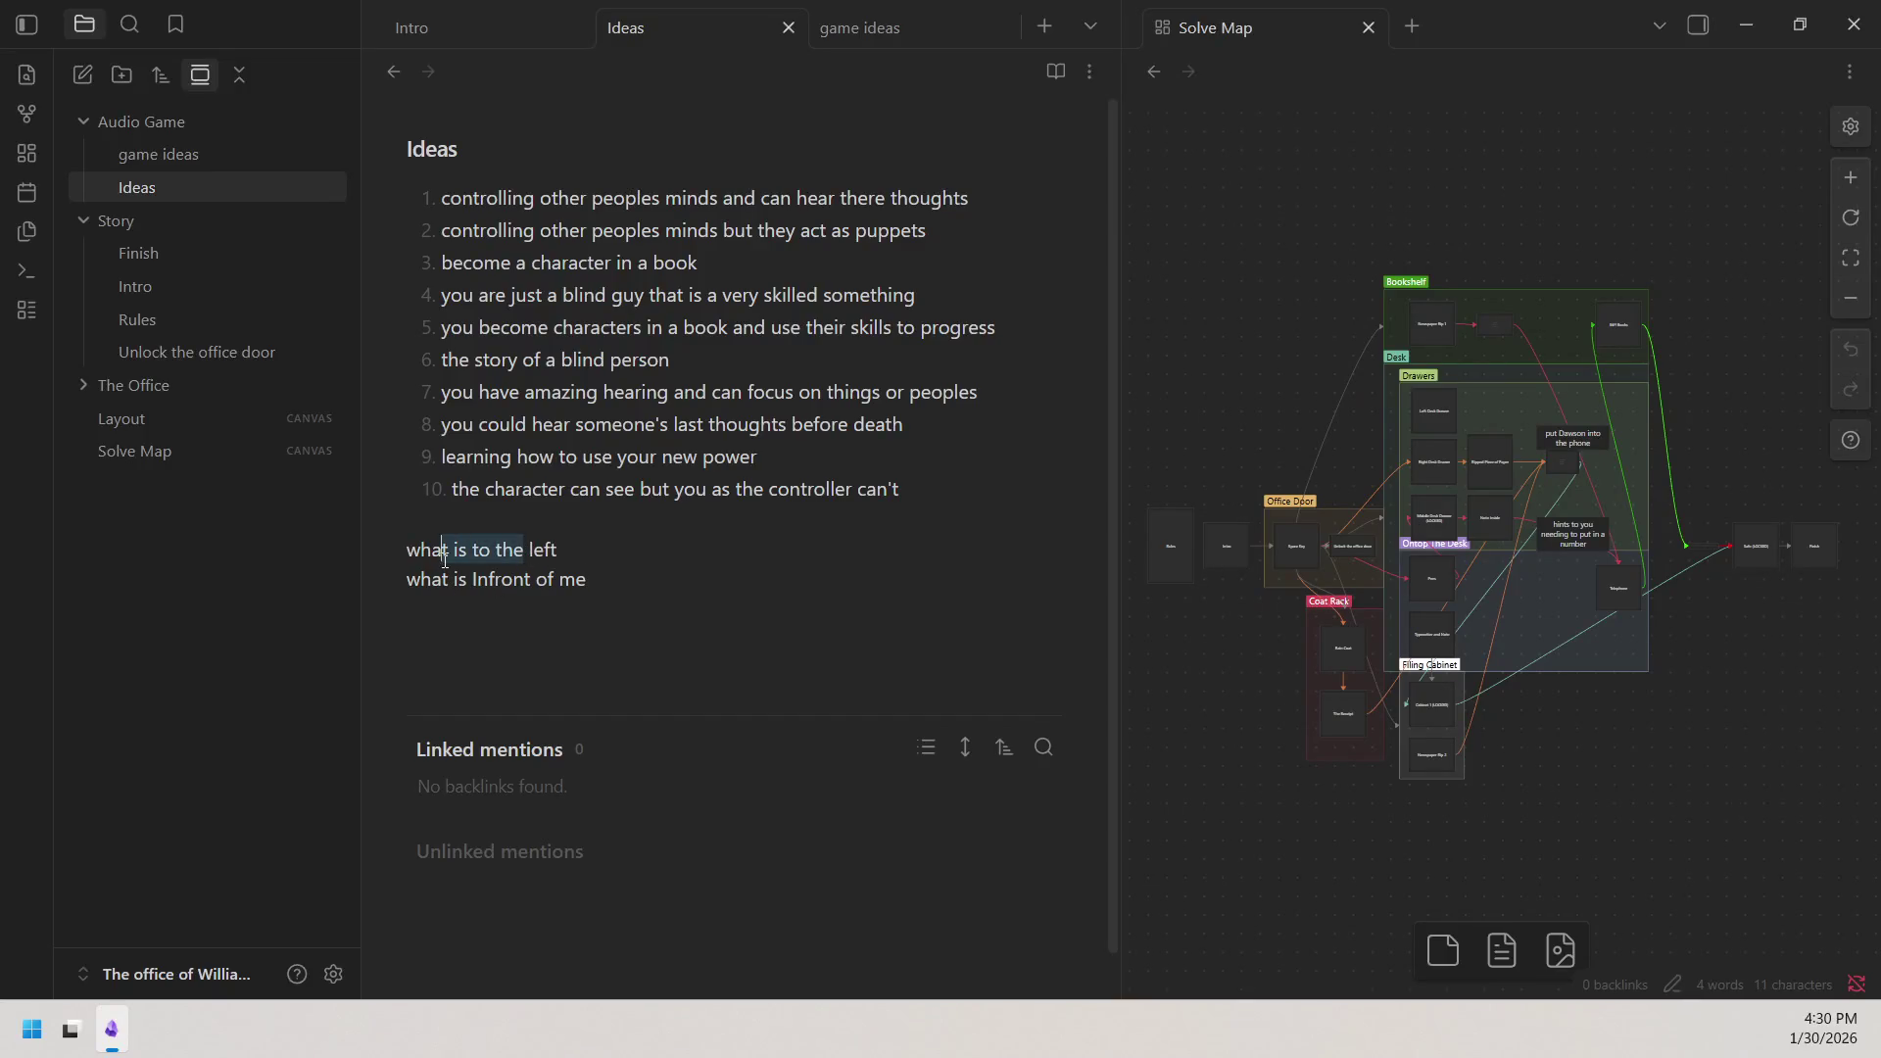
pyautogui.click(560, 579)
pyautogui.moveTo(410, 583); pyautogui.dragTo(452, 582)
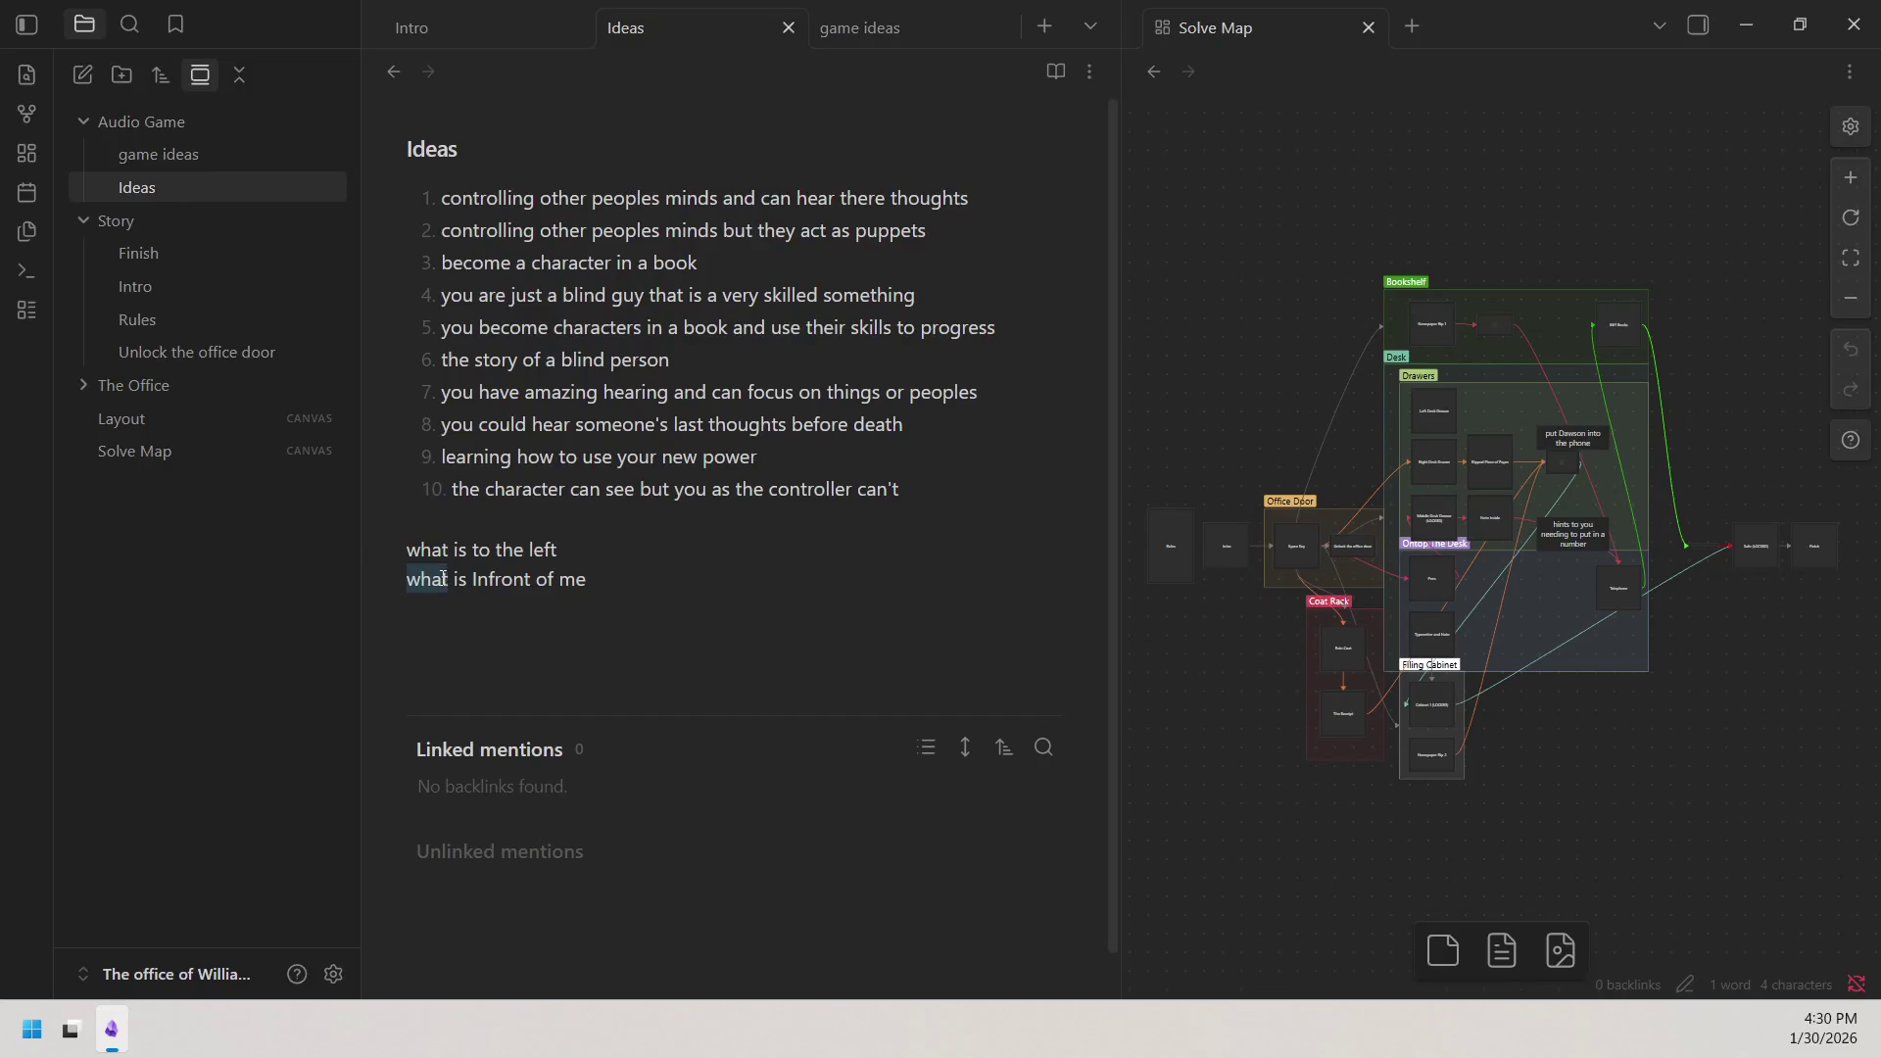
# Review the words 'Infront' and 'left' on the two prompt lines.
pyautogui.moveTo(472, 582); pyautogui.dragTo(534, 584)
pyautogui.press('End')
pyautogui.press('Left')
pyautogui.click(632, 599)
pyautogui.moveTo(406, 549); pyautogui.dragTo(588, 554)
pyautogui.click(589, 578)
# Shorten the prompts to 'what left' and 'what Infront' and start a new line below.
pyautogui.moveTo(449, 582); pyautogui.dragTo(651, 593)
pyautogui.press('BackSpace')
pyautogui.press('BackSpace')
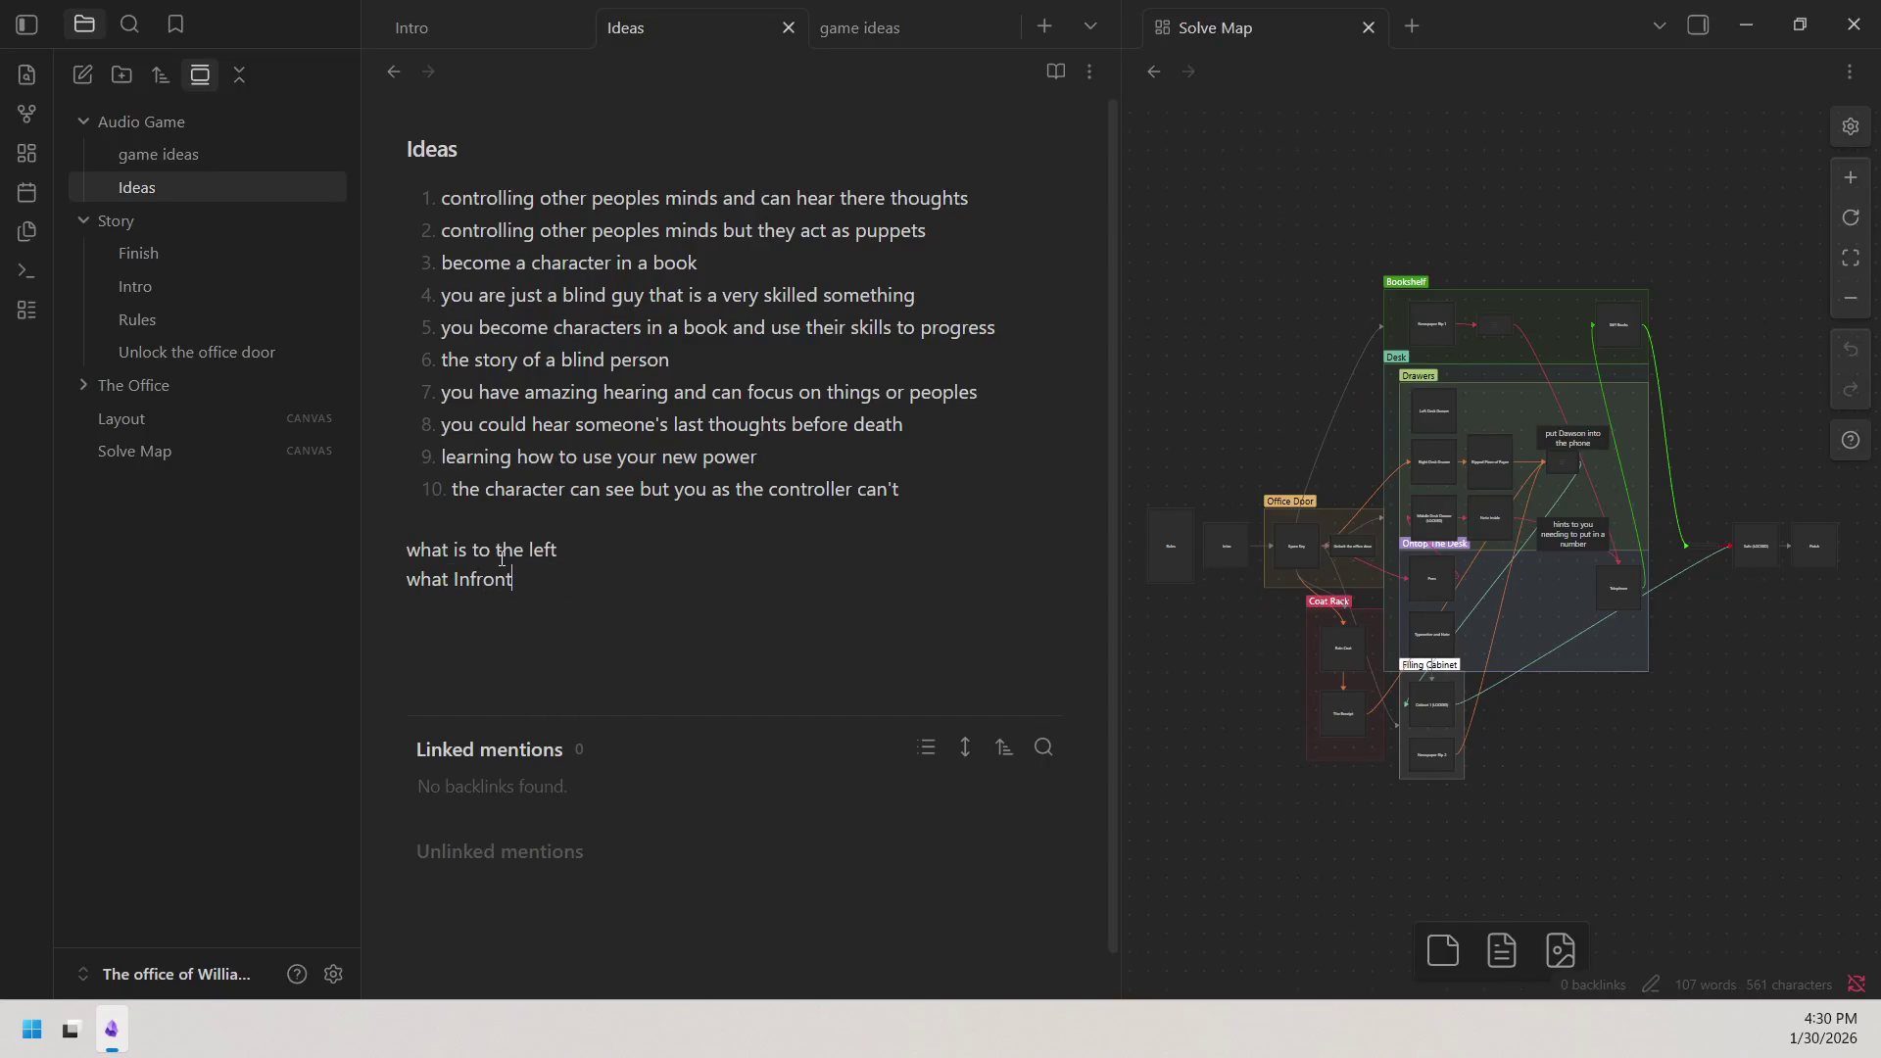
pyautogui.moveTo(442, 551); pyautogui.dragTo(525, 554)
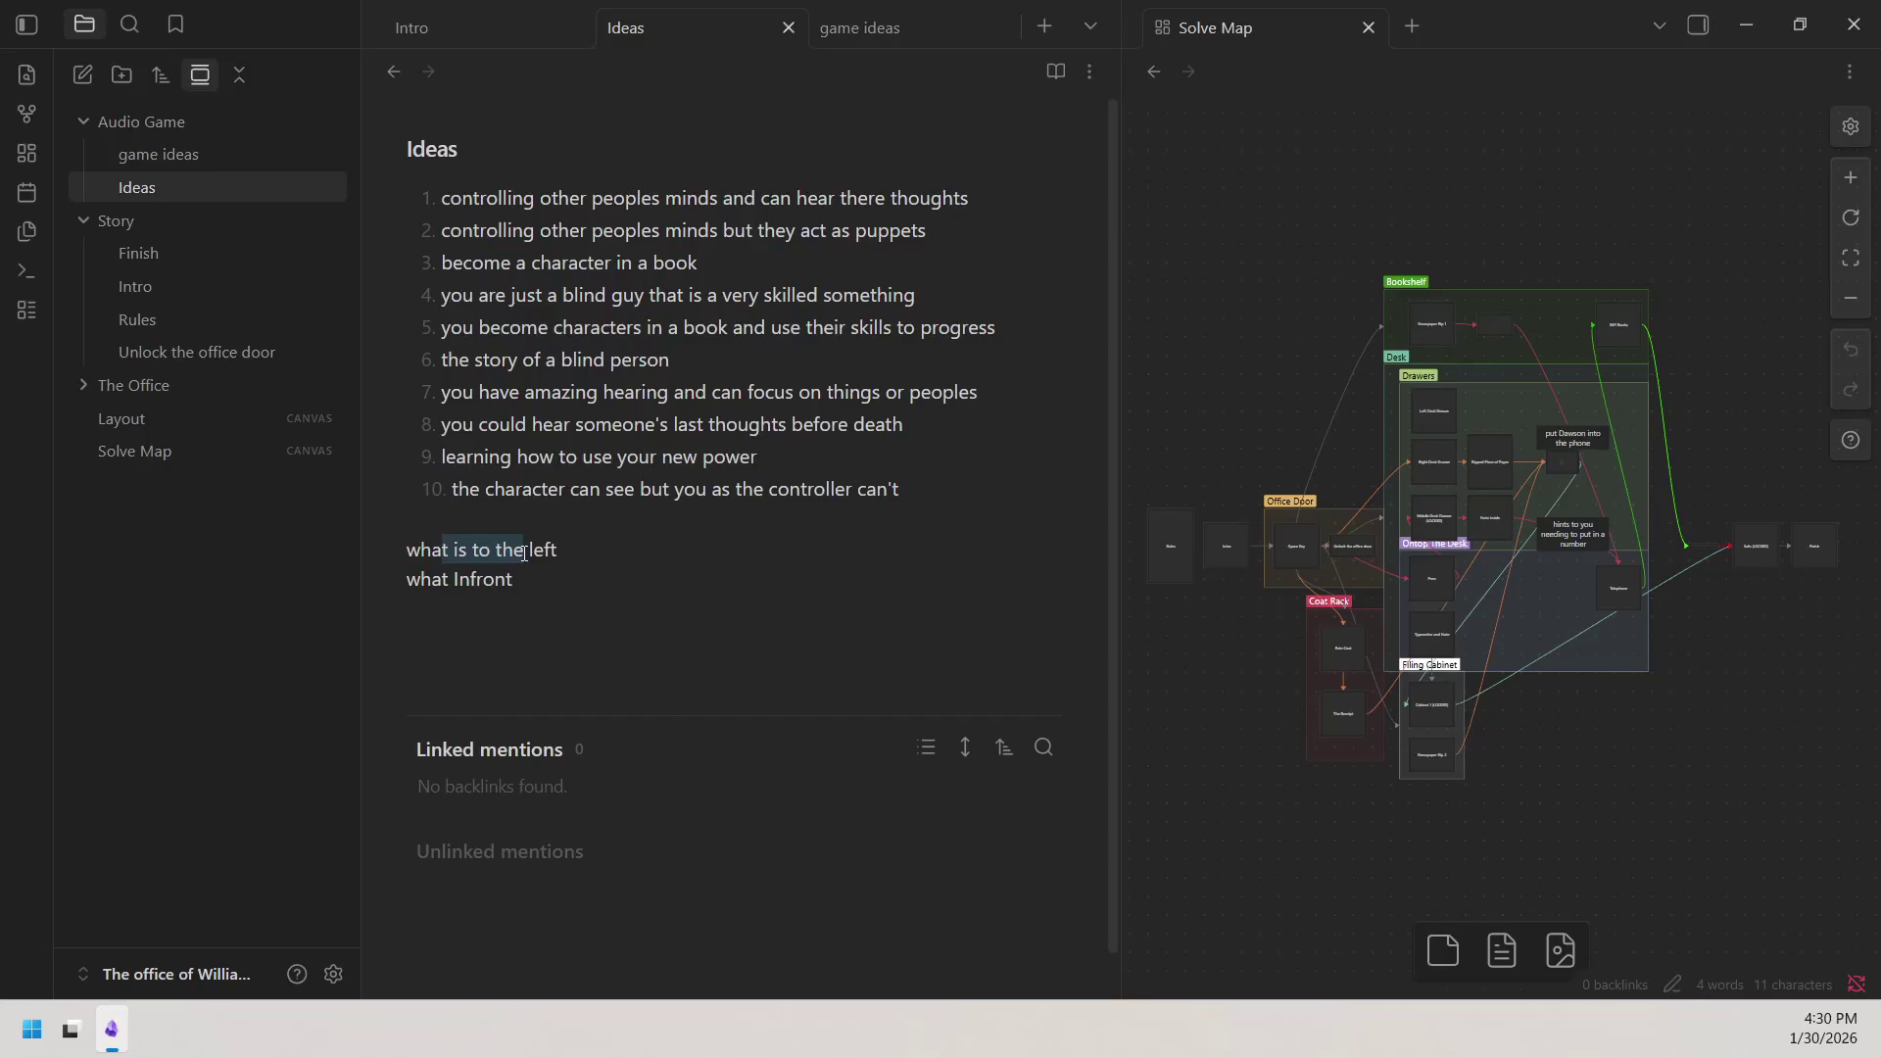
pyautogui.press('BackSpace')
pyautogui.write('t')
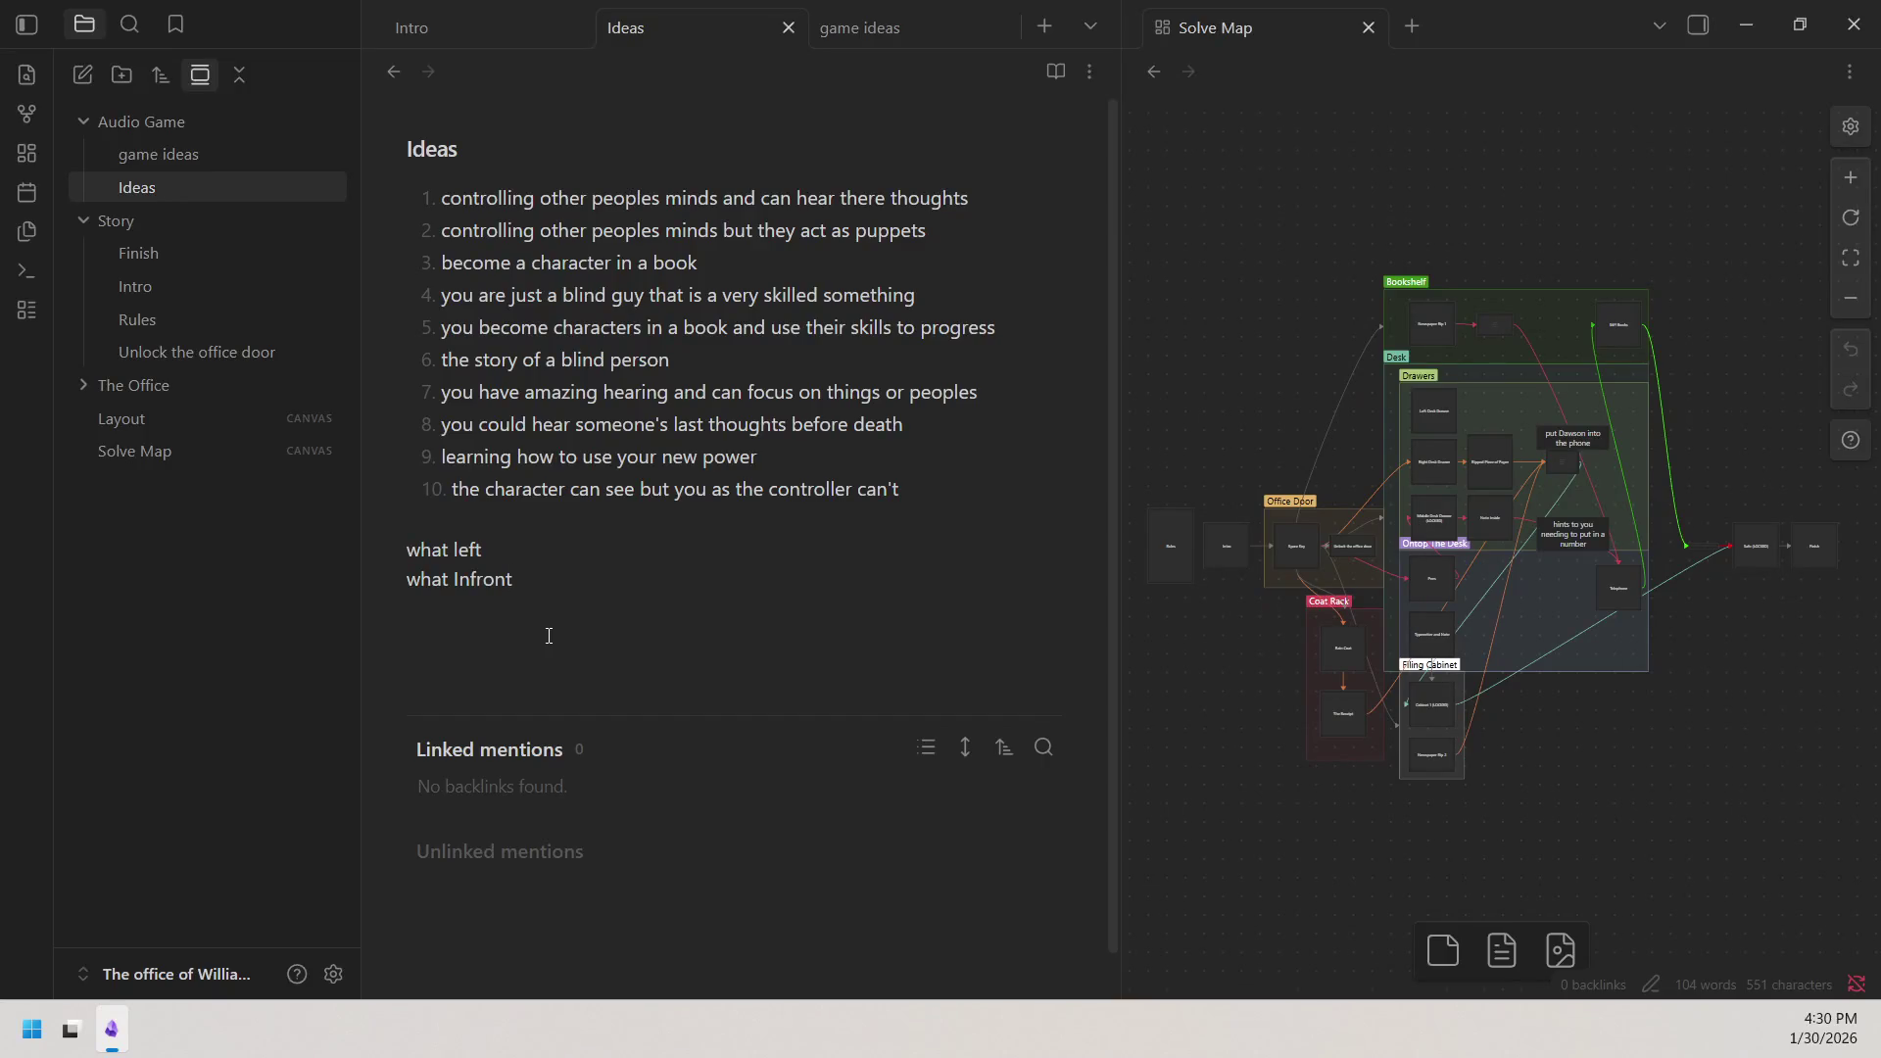
pyautogui.press('Return')
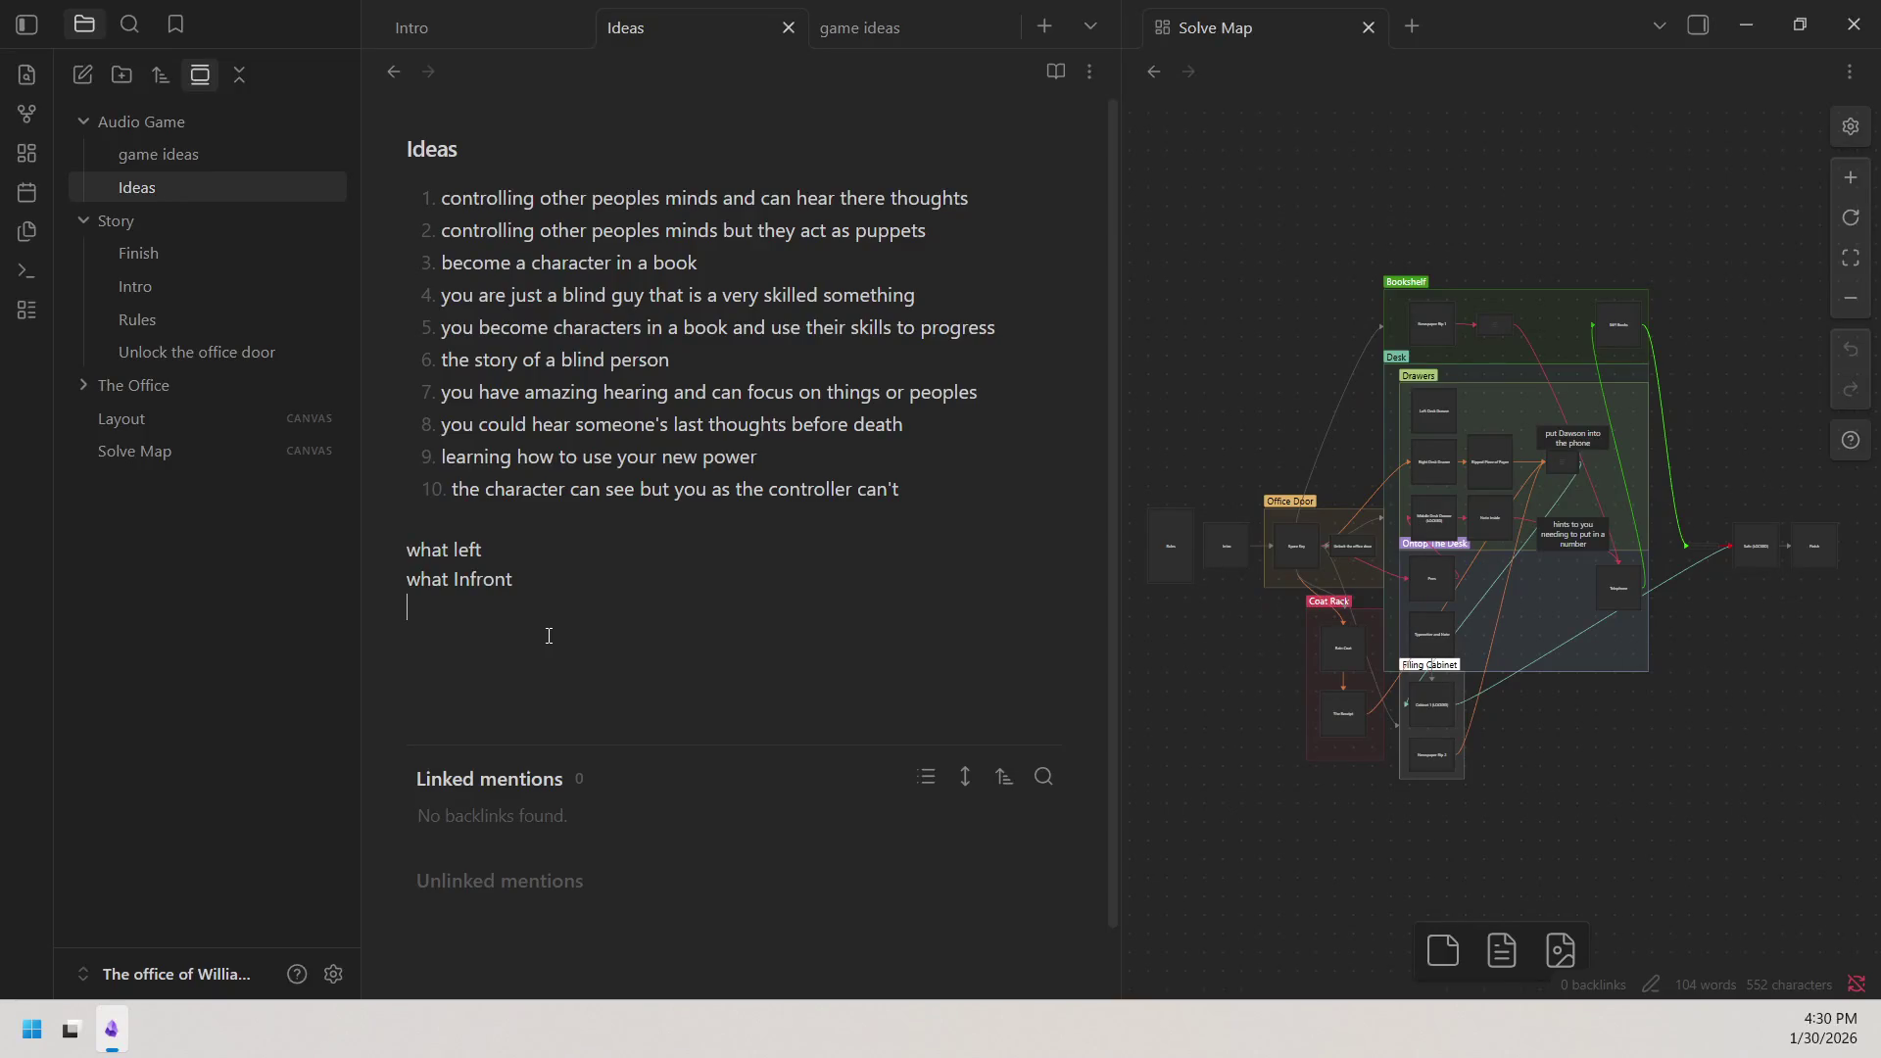
pyautogui.write('what is ')
pyautogui.write('this')
# Discard the drafted third 'what' line and erase into the 'what Infront' line.
pyautogui.press('BackSpace')
pyautogui.press('BackSpace')
pyautogui.press('BackSpace')
pyautogui.press('BackSpace')
pyautogui.press('BackSpace')
pyautogui.press('BackSpace')
pyautogui.write('a')
pyautogui.write('m ')
pyautogui.write('I holding')
pyautogui.press('BackSpace')
pyautogui.press('BackSpace')
pyautogui.press('BackSpace')
pyautogui.press('BackSpace')
pyautogui.press('BackSpace')
pyautogui.press('BackSpace')
pyautogui.press('BackSpace')
pyautogui.doubleClick(418, 609)
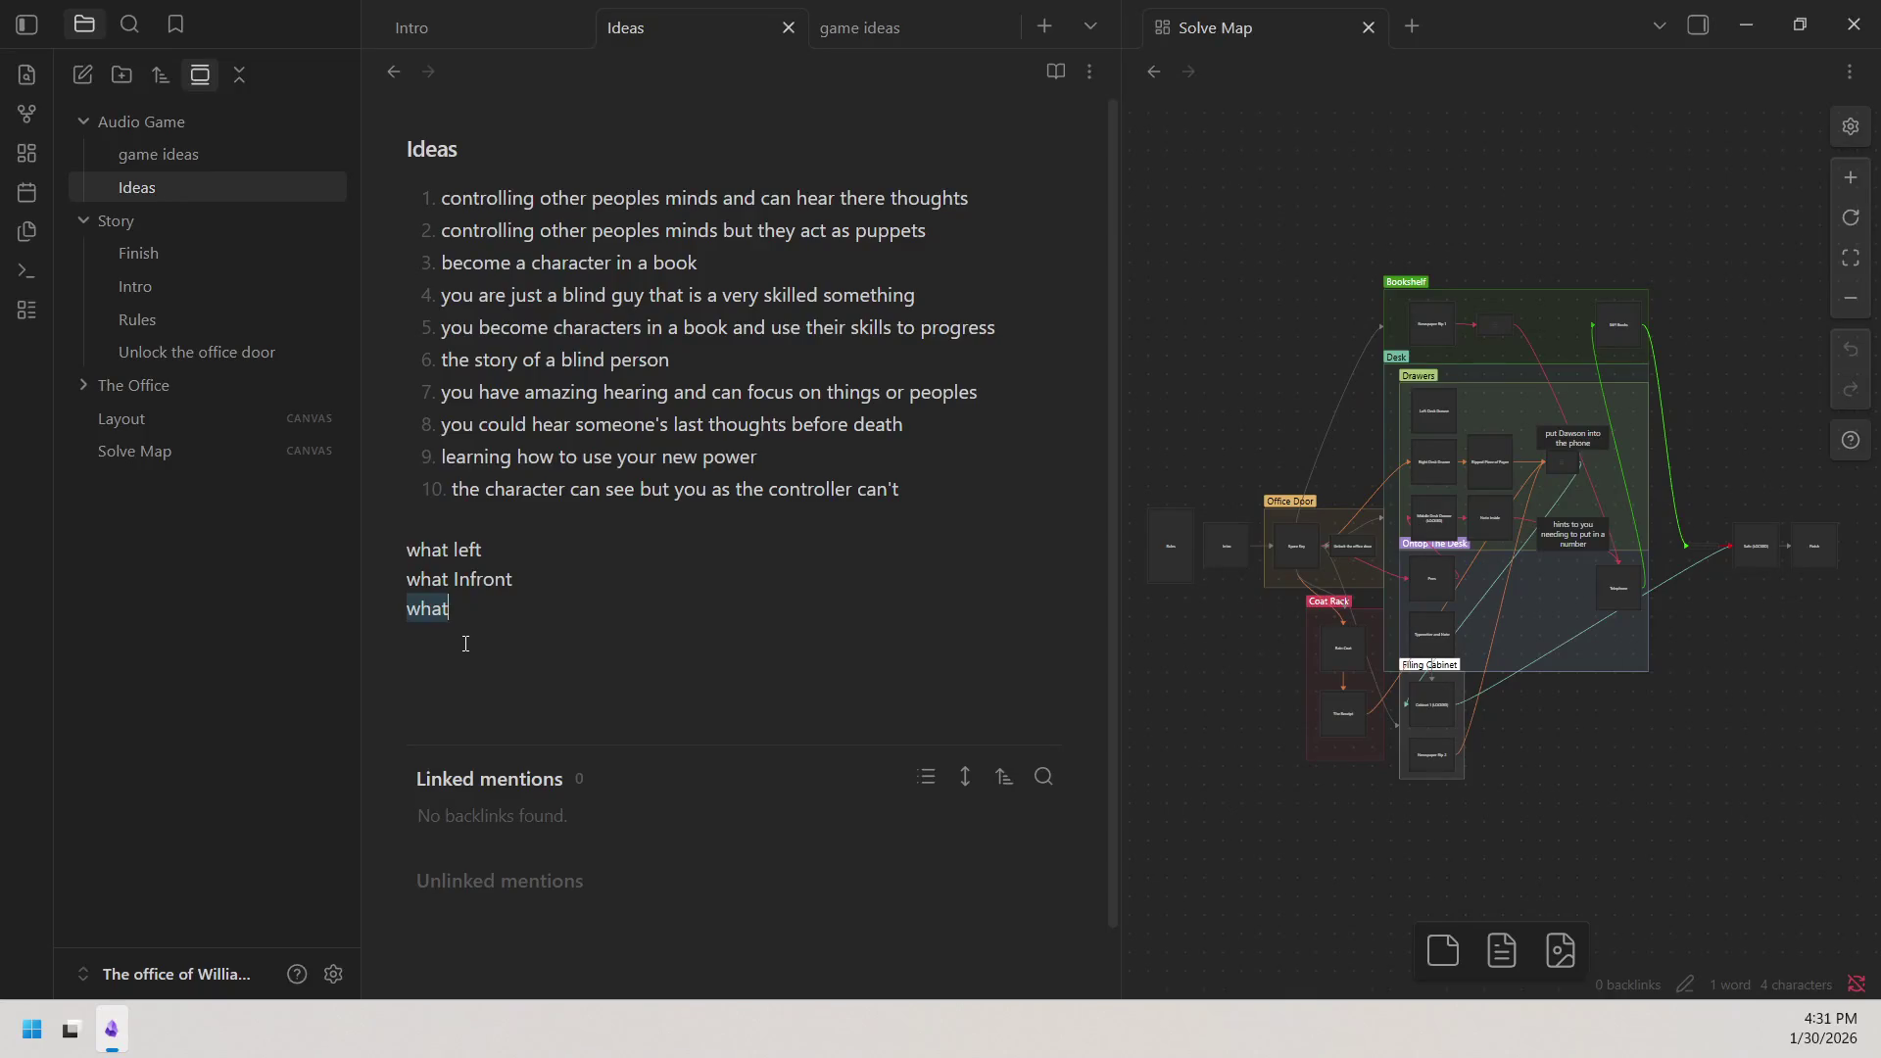
pyautogui.press('BackSpace')
pyautogui.press('BackSpace')
pyautogui.press('BackSpace')
pyautogui.press('BackSpace')
pyautogui.press('BackSpace')
pyautogui.press('BackSpace')
pyautogui.press('BackSpace')
pyautogui.press('BackSpace')
pyautogui.press('BackSpace')
pyautogui.press('BackSpace')
pyautogui.press('BackSpace')
pyautogui.press('BackSpace')
pyautogui.press('BackSpace')
pyautogui.press('BackSpace')
pyautogui.press('BackSpace')
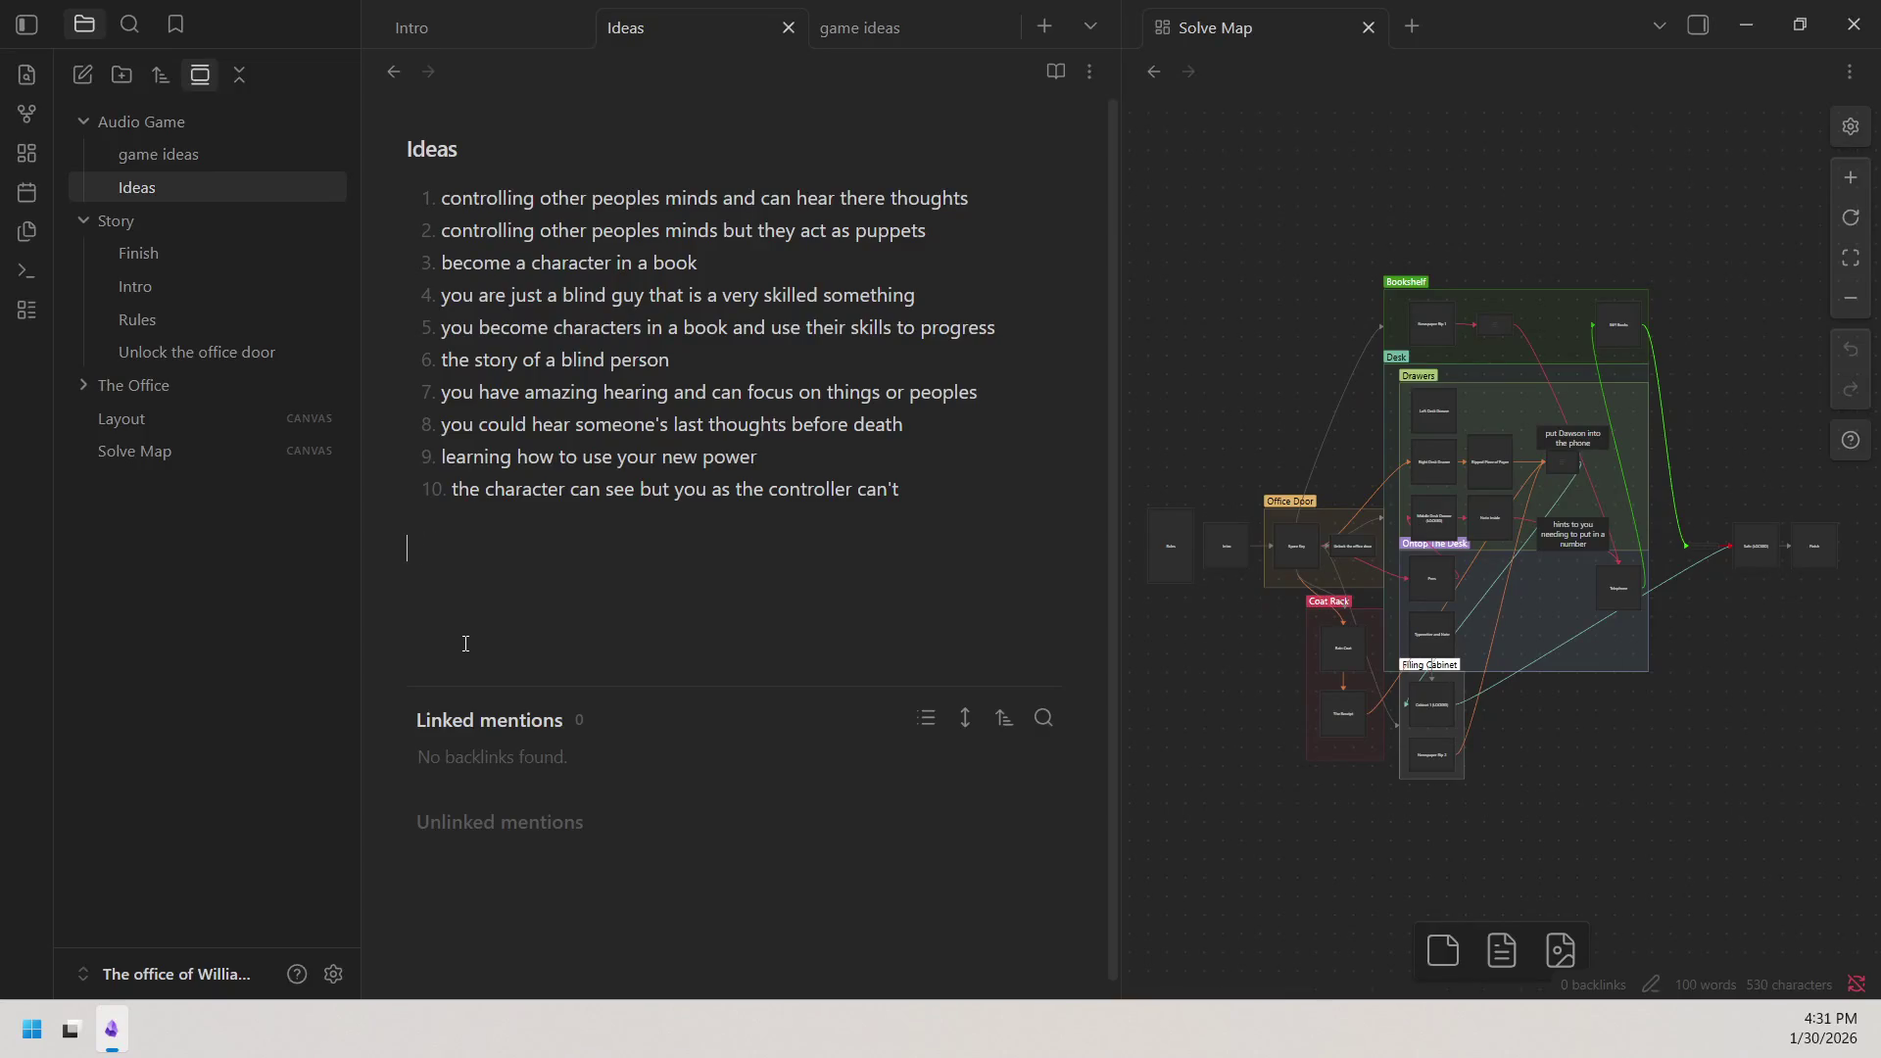
pyautogui.write('go')
# List the verbs go, move, walk, run, skip, travel, hop on separate lines, fixing 'travek'.
pyautogui.press('Return')
pyautogui.write('move')
pyautogui.press('Return')
pyautogui.write('walk')
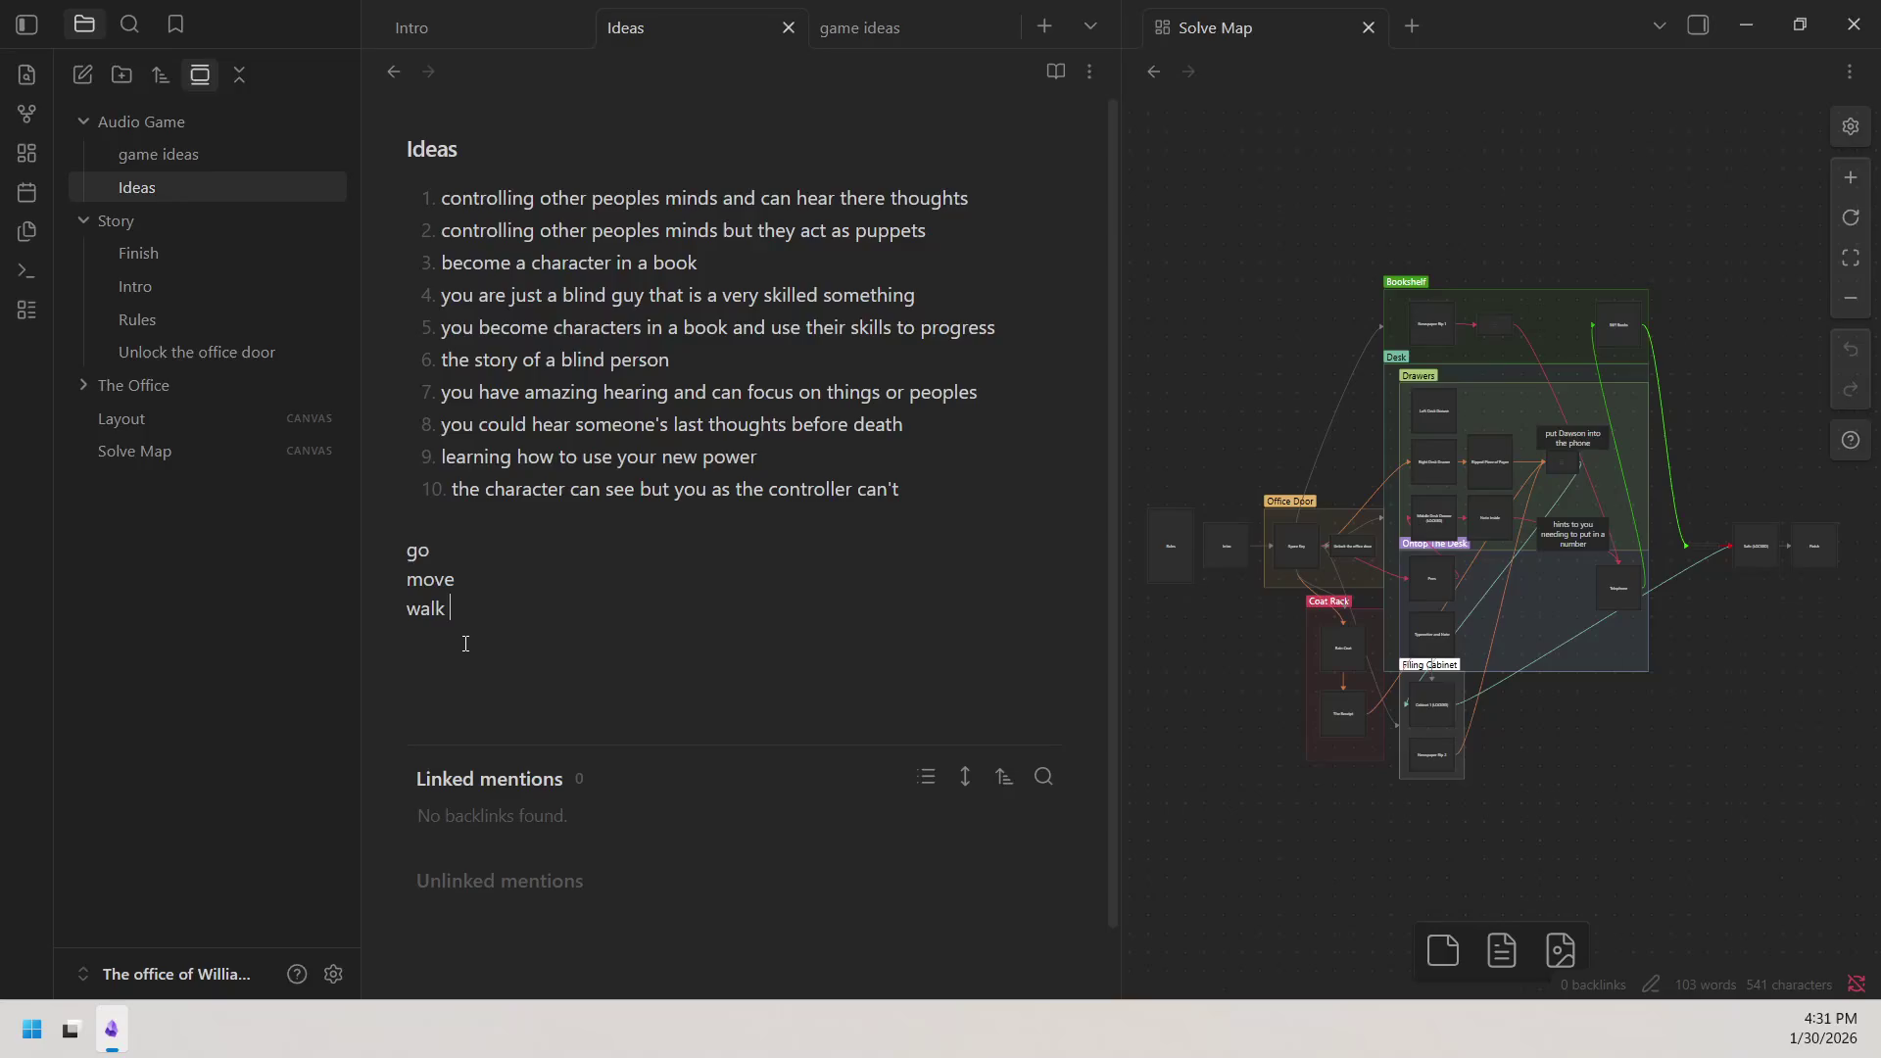
pyautogui.press('Return')
pyautogui.write('run')
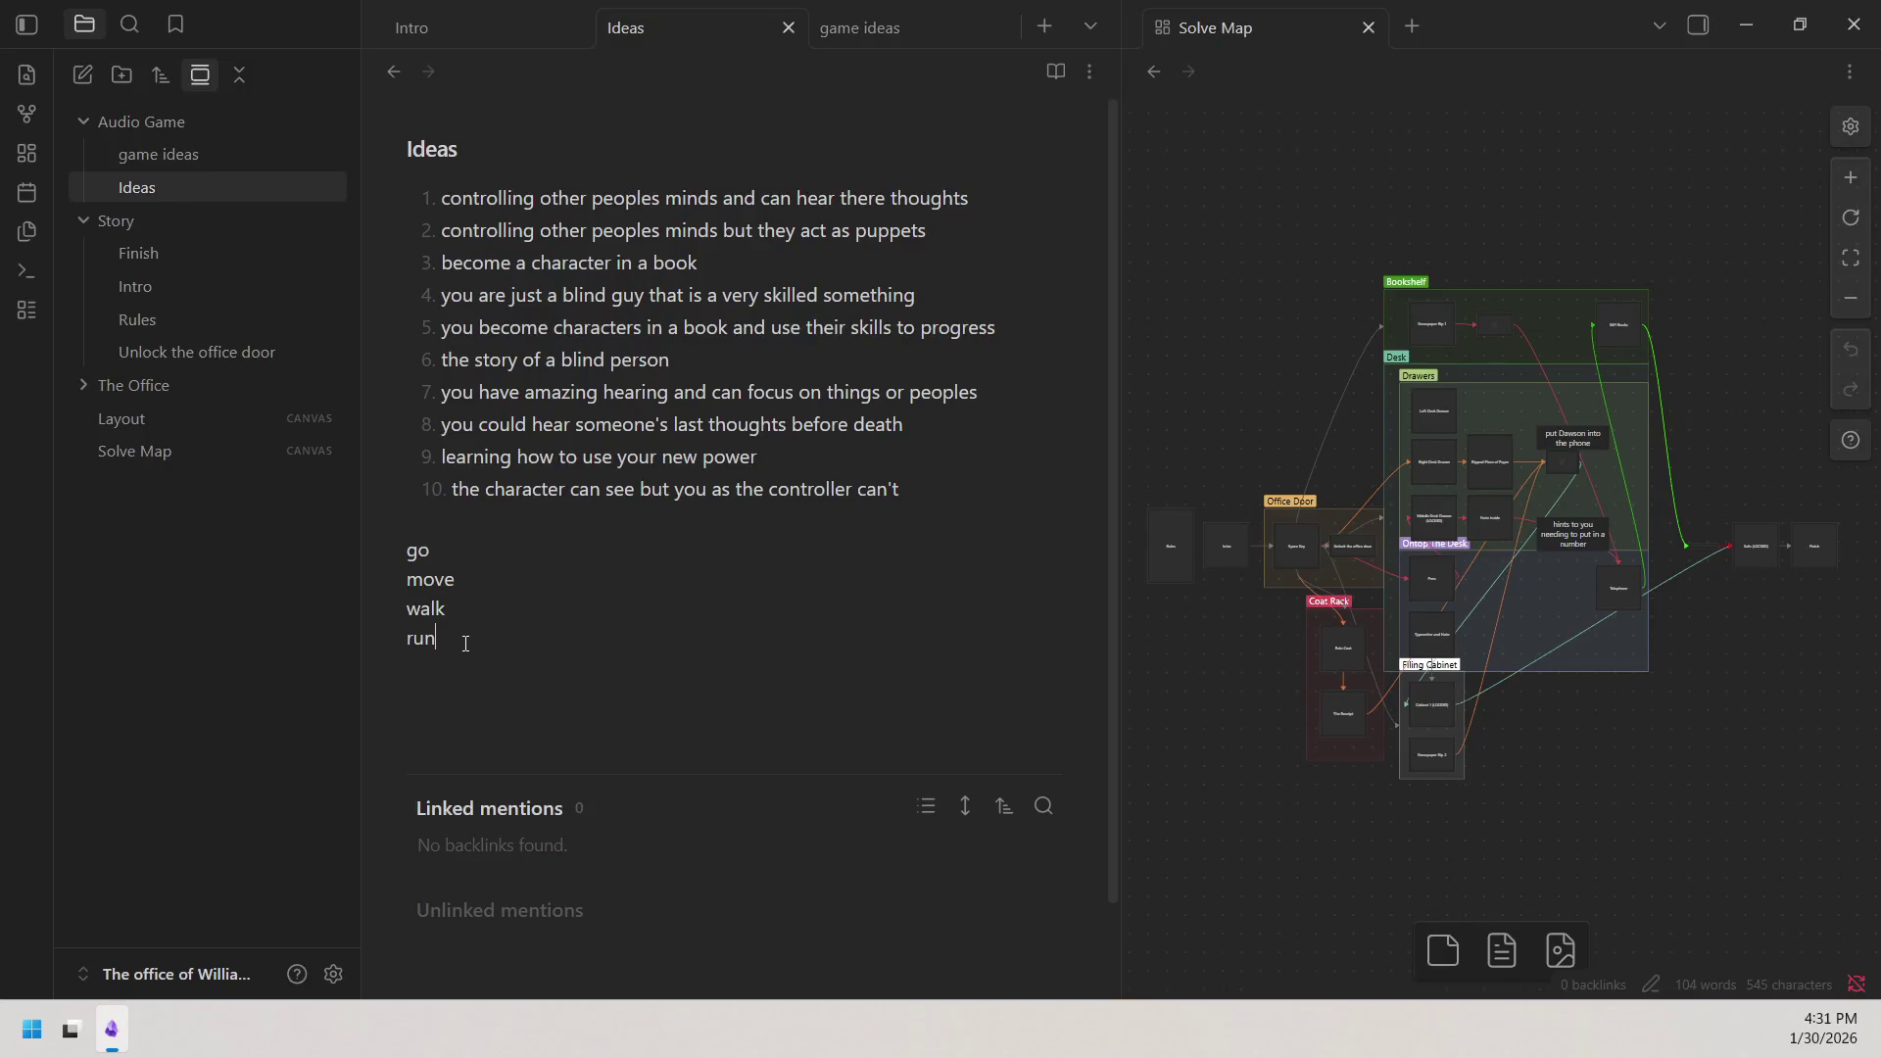
pyautogui.press('Return')
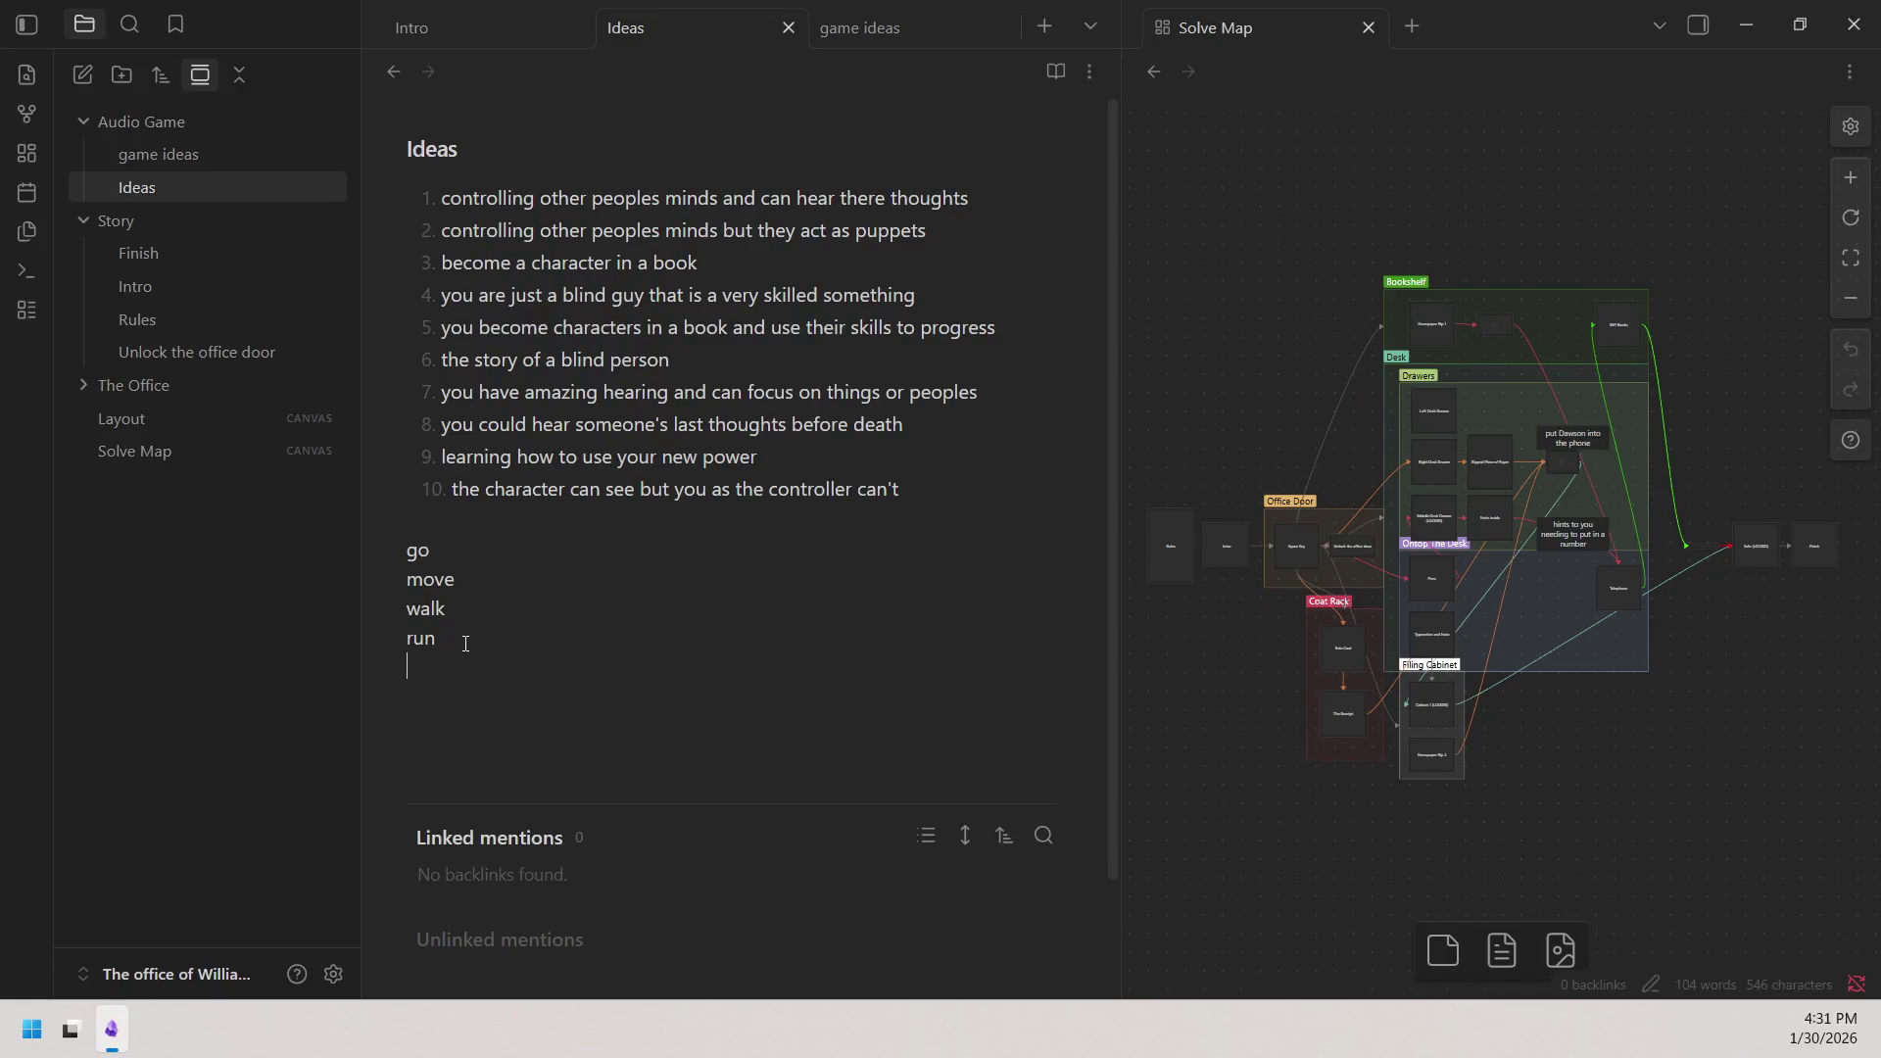
pyautogui.write('skip')
pyautogui.press('Return')
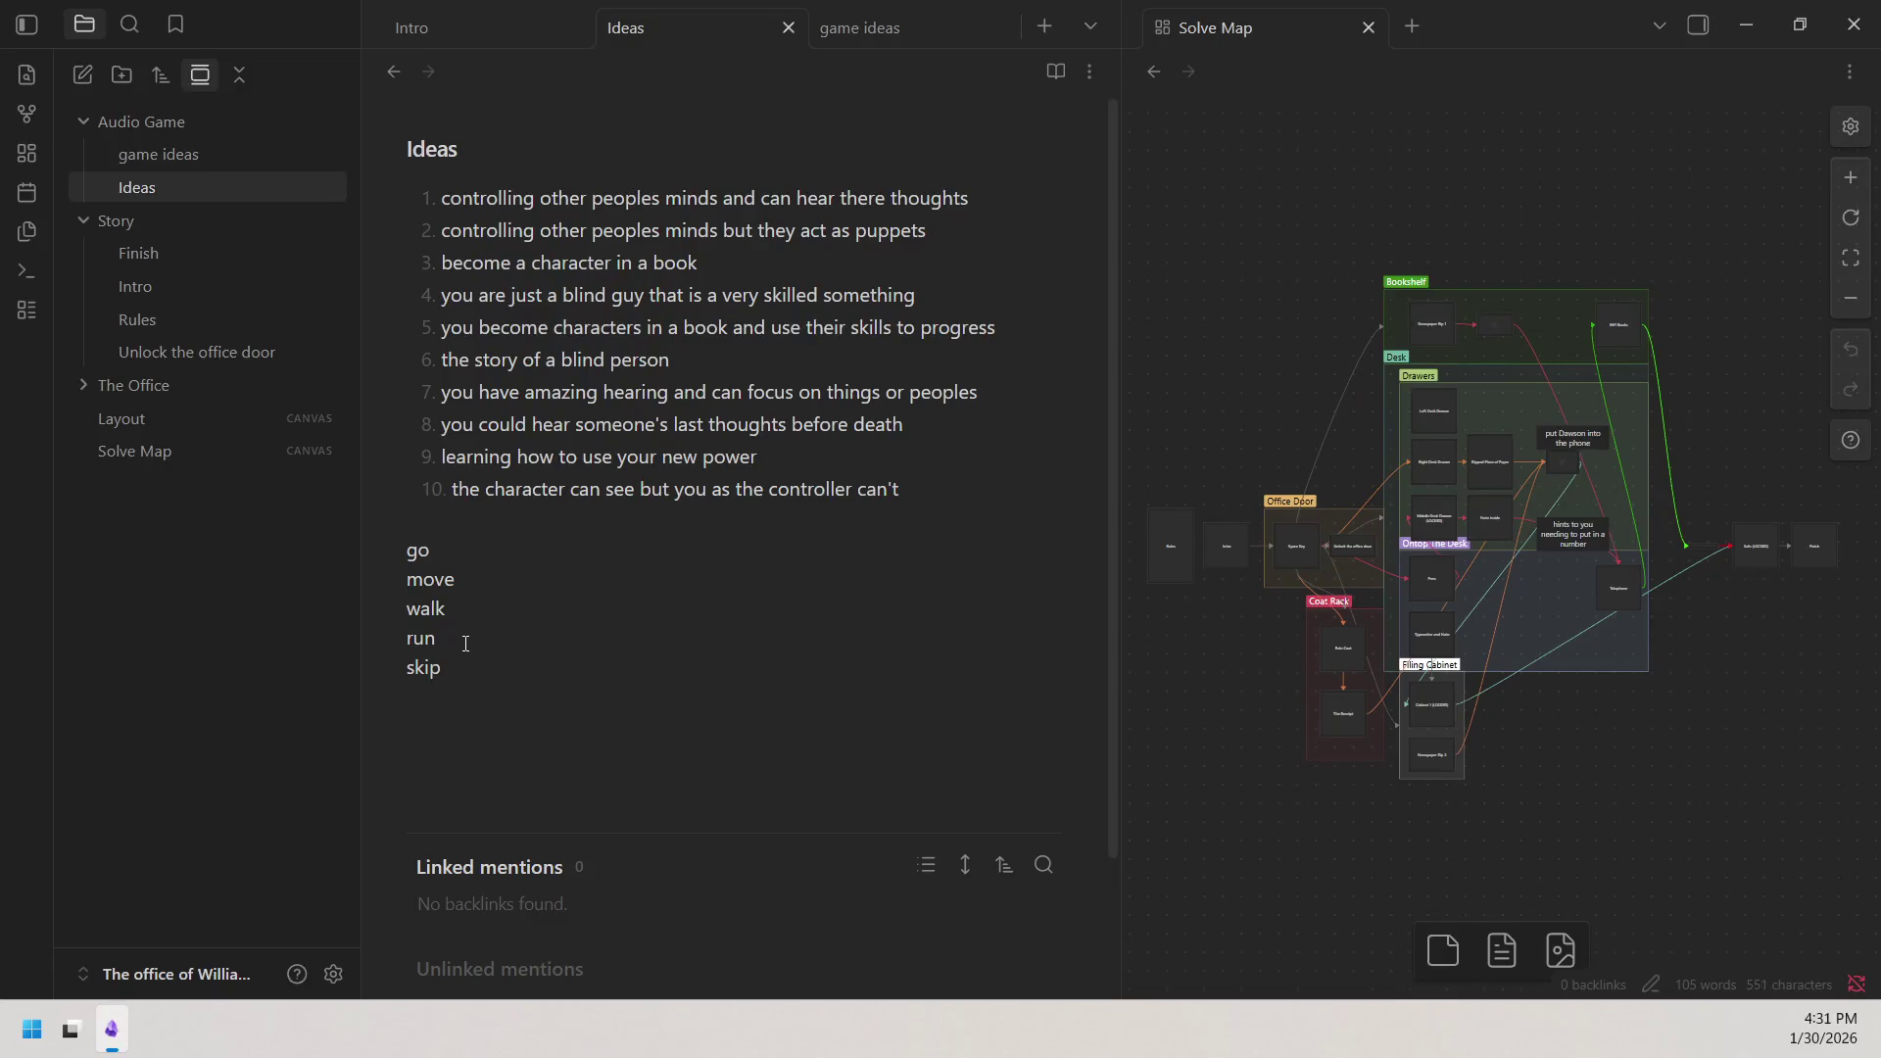
pyautogui.write('travek')
pyautogui.press('BackSpace')
pyautogui.write('l')
pyautogui.press('Return')
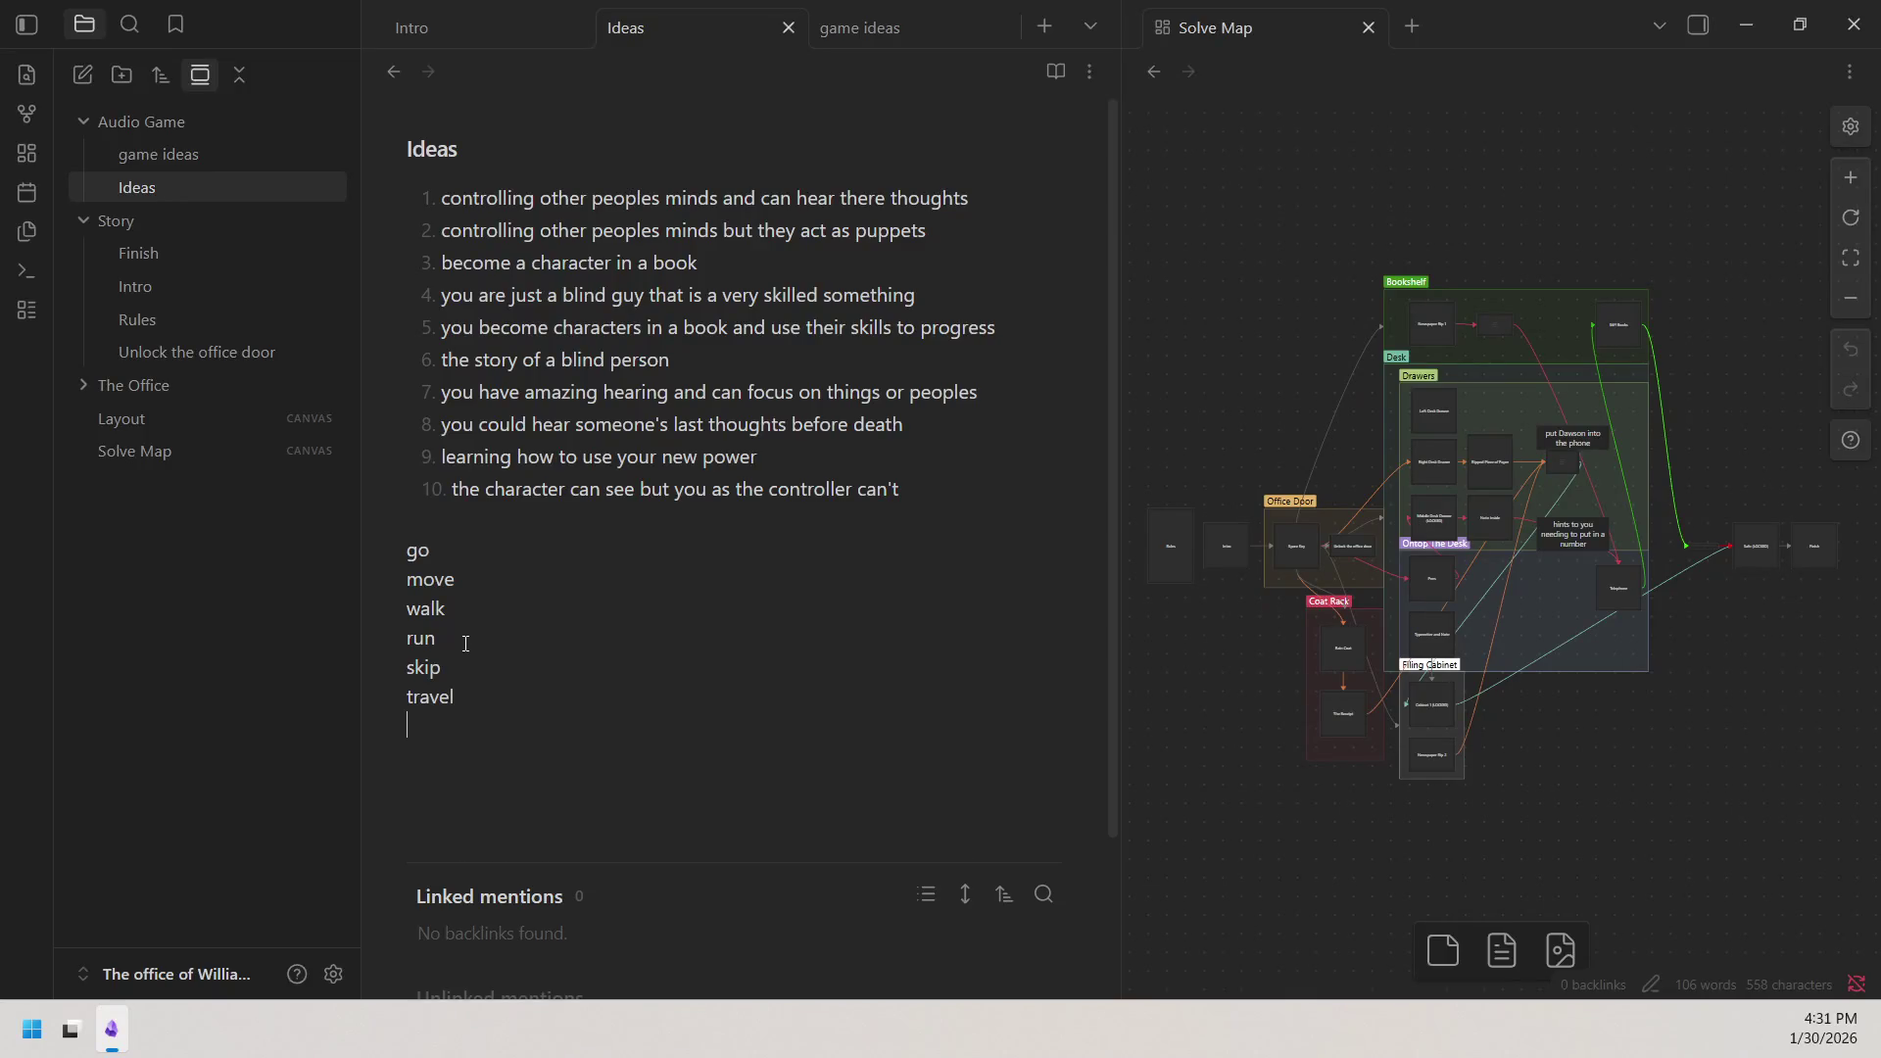
pyautogui.write('hop')
pyautogui.press('Return')
pyautogui.press('Return')
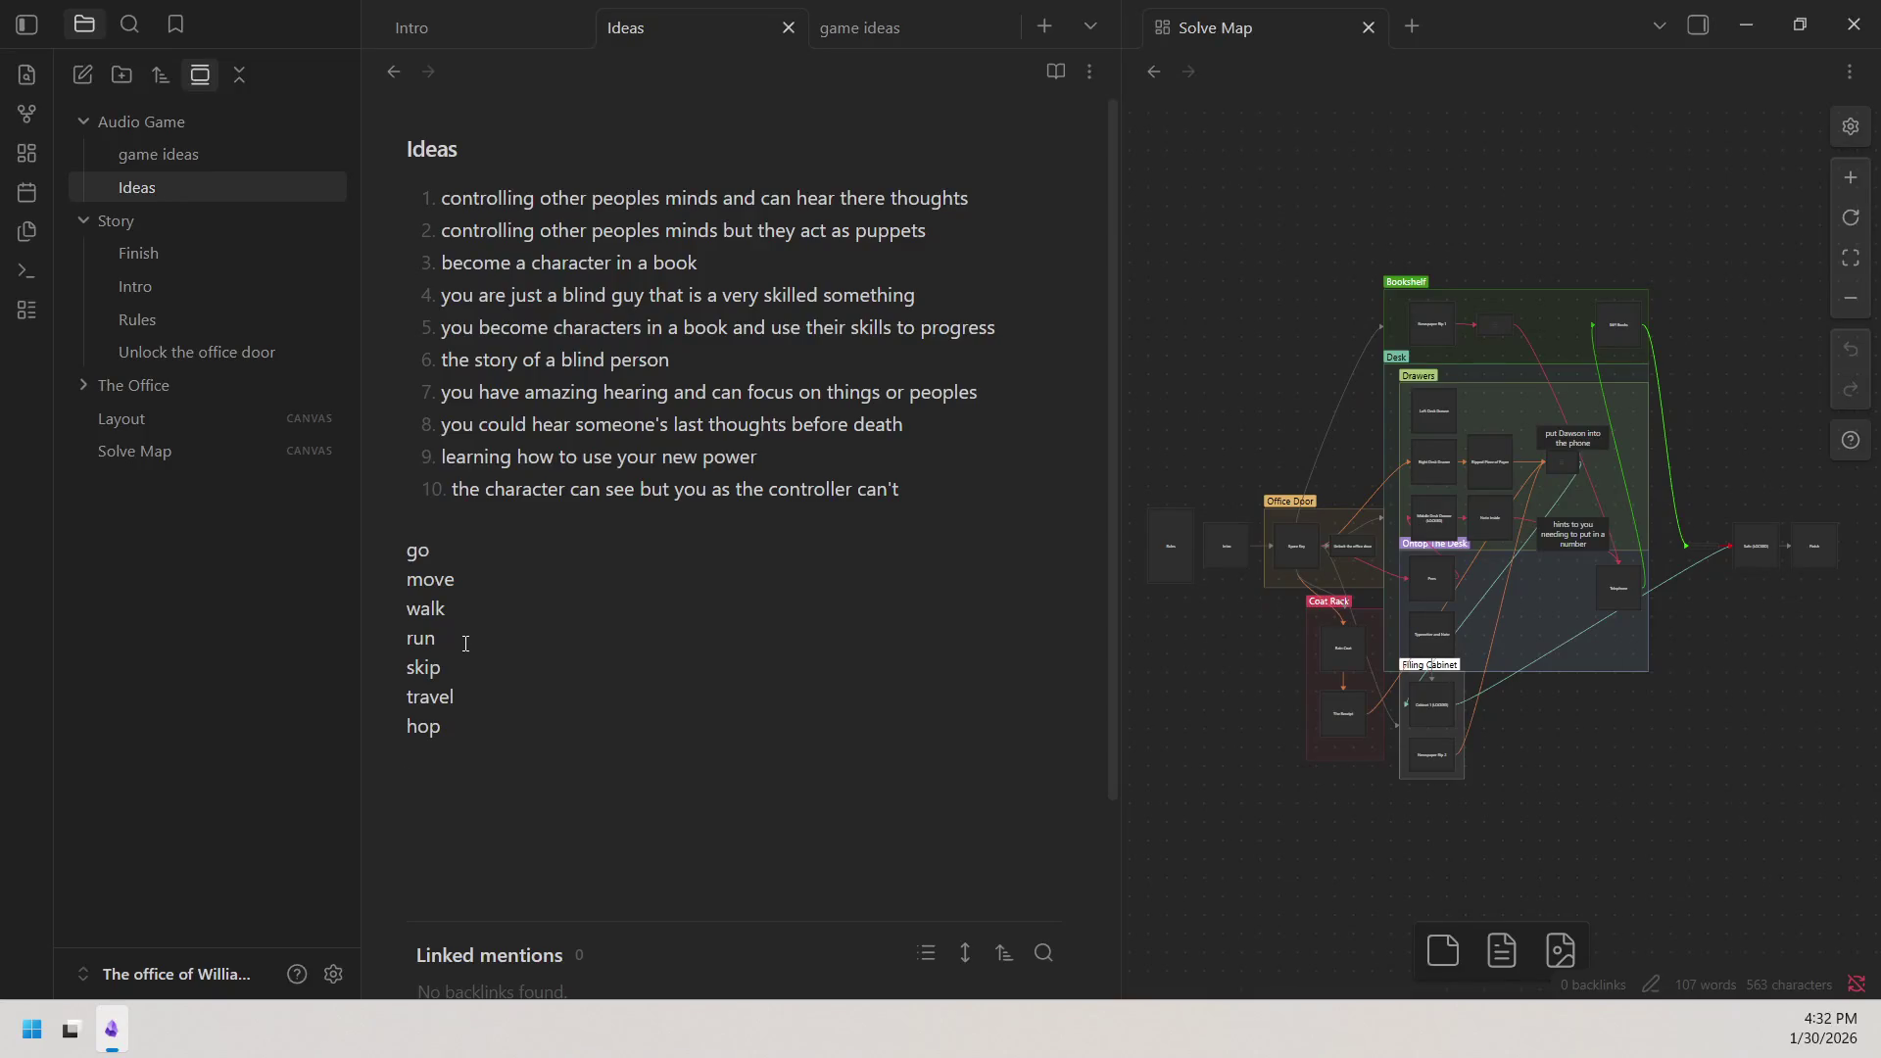
pyautogui.write('move of ')
pyautogui.write('to')
# Finish the line 'move of to desk' and check its words 'of to' and 'desk'.
pyautogui.moveTo(507, 786); pyautogui.dragTo(429, 785)
pyautogui.click(513, 781)
pyautogui.write('desk')
pyautogui.moveTo(456, 786); pyautogui.dragTo(554, 786)
pyautogui.doubleClick(559, 786)
pyautogui.click(569, 788)
# Select and deselect the whole 'move of to desk' line to check its word count.
pyautogui.moveTo(406, 787); pyautogui.dragTo(567, 783)
pyautogui.click(557, 780)
pyautogui.doubleClick(558, 780)
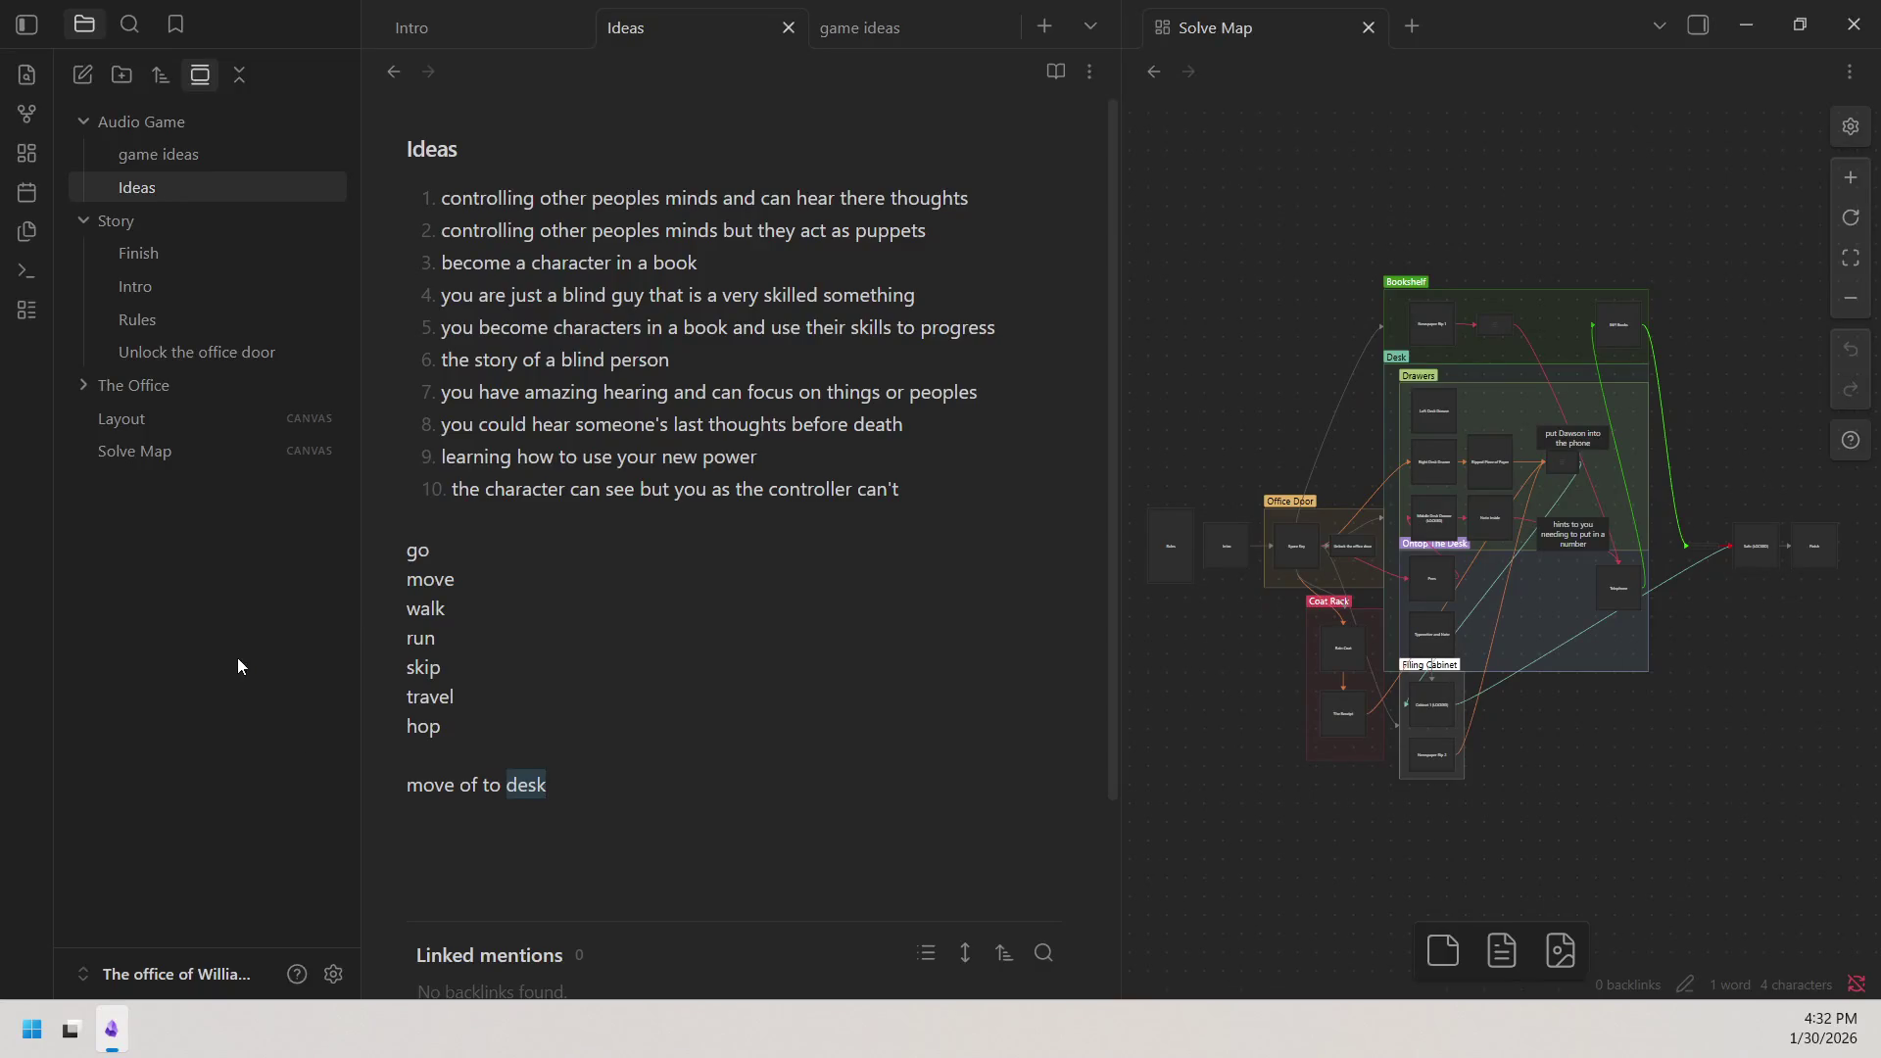
pyautogui.moveTo(398, 794); pyautogui.dragTo(587, 778)
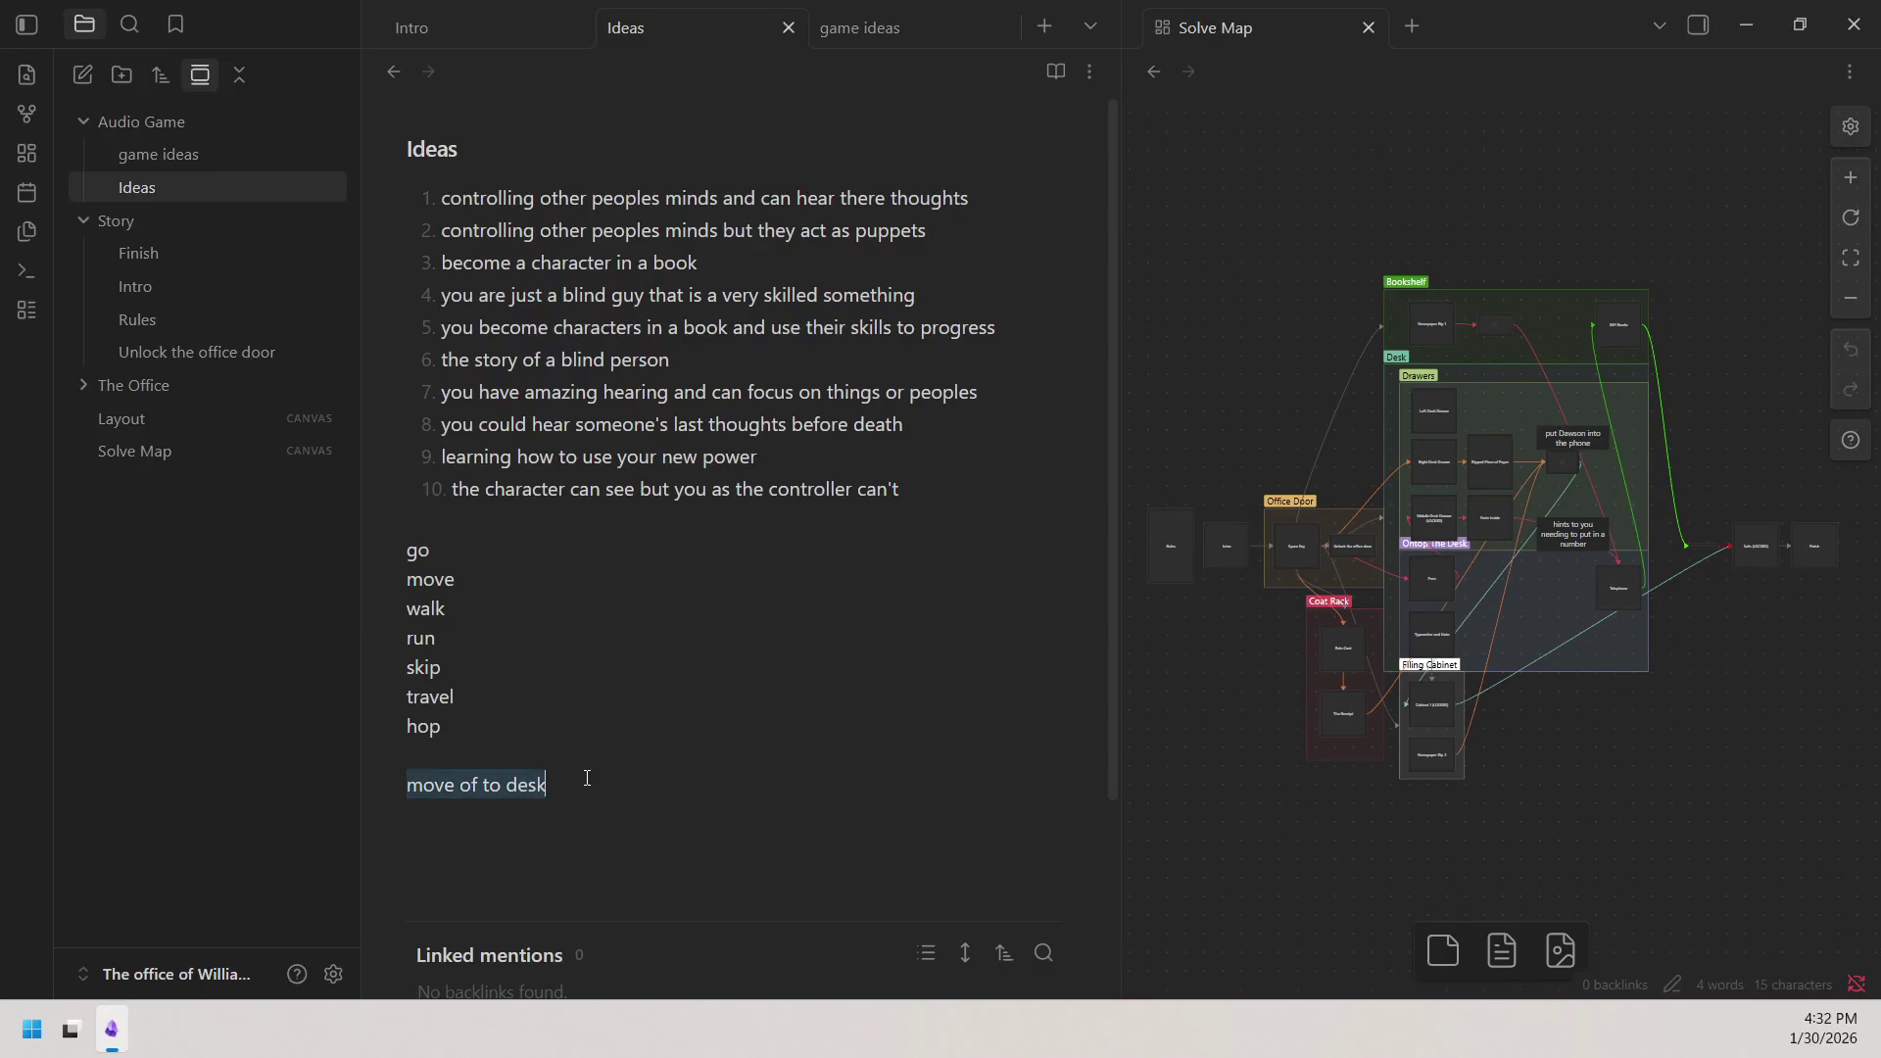
pyautogui.click(612, 791)
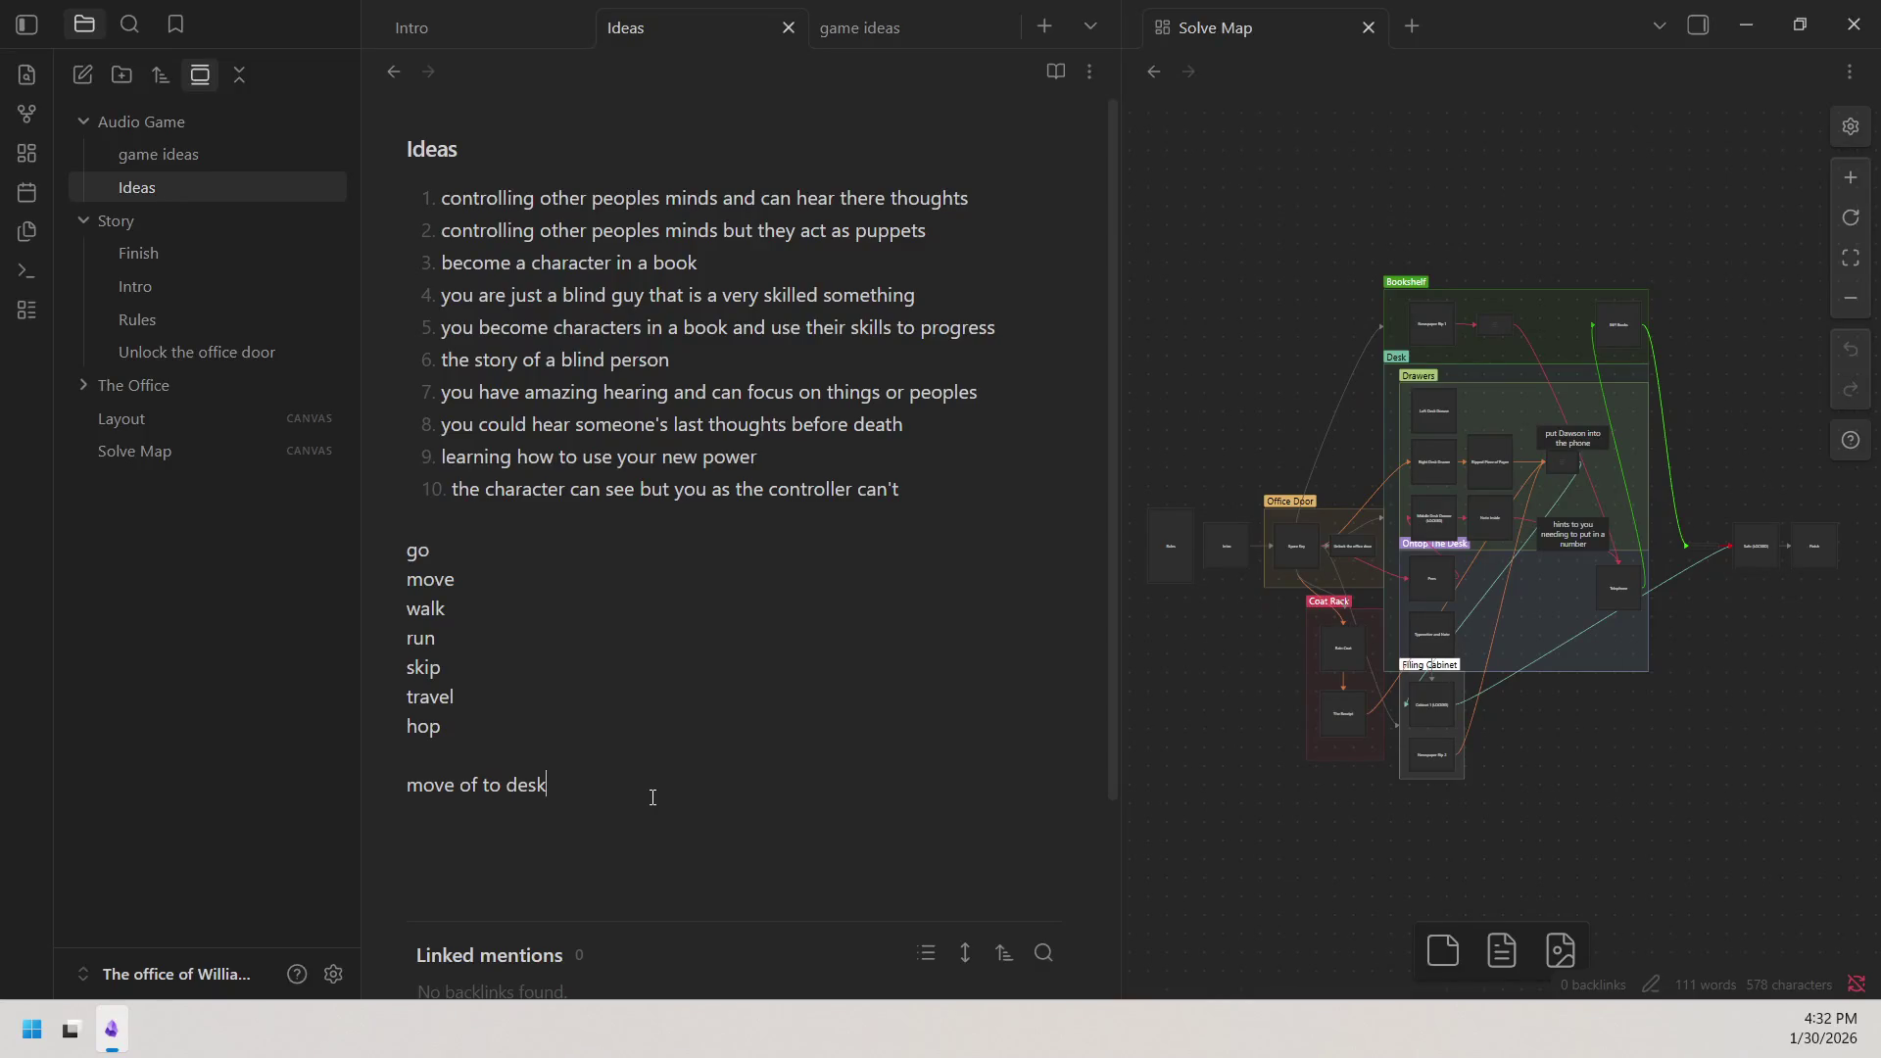
# Replace 'move of to desk' with the lines 'where key' and 'ping', then refocus Obsidian.
pyautogui.press('BackSpace')
pyautogui.press('BackSpace')
pyautogui.press('BackSpace')
pyautogui.press('BackSpace')
pyautogui.press('BackSpace')
pyautogui.press('BackSpace')
pyautogui.press('BackSpace')
pyautogui.press('BackSpace')
pyautogui.press('BackSpace')
pyautogui.press('BackSpace')
pyautogui.press('BackSpace')
pyautogui.press('BackSpace')
pyautogui.press('BackSpace')
pyautogui.write('where key')
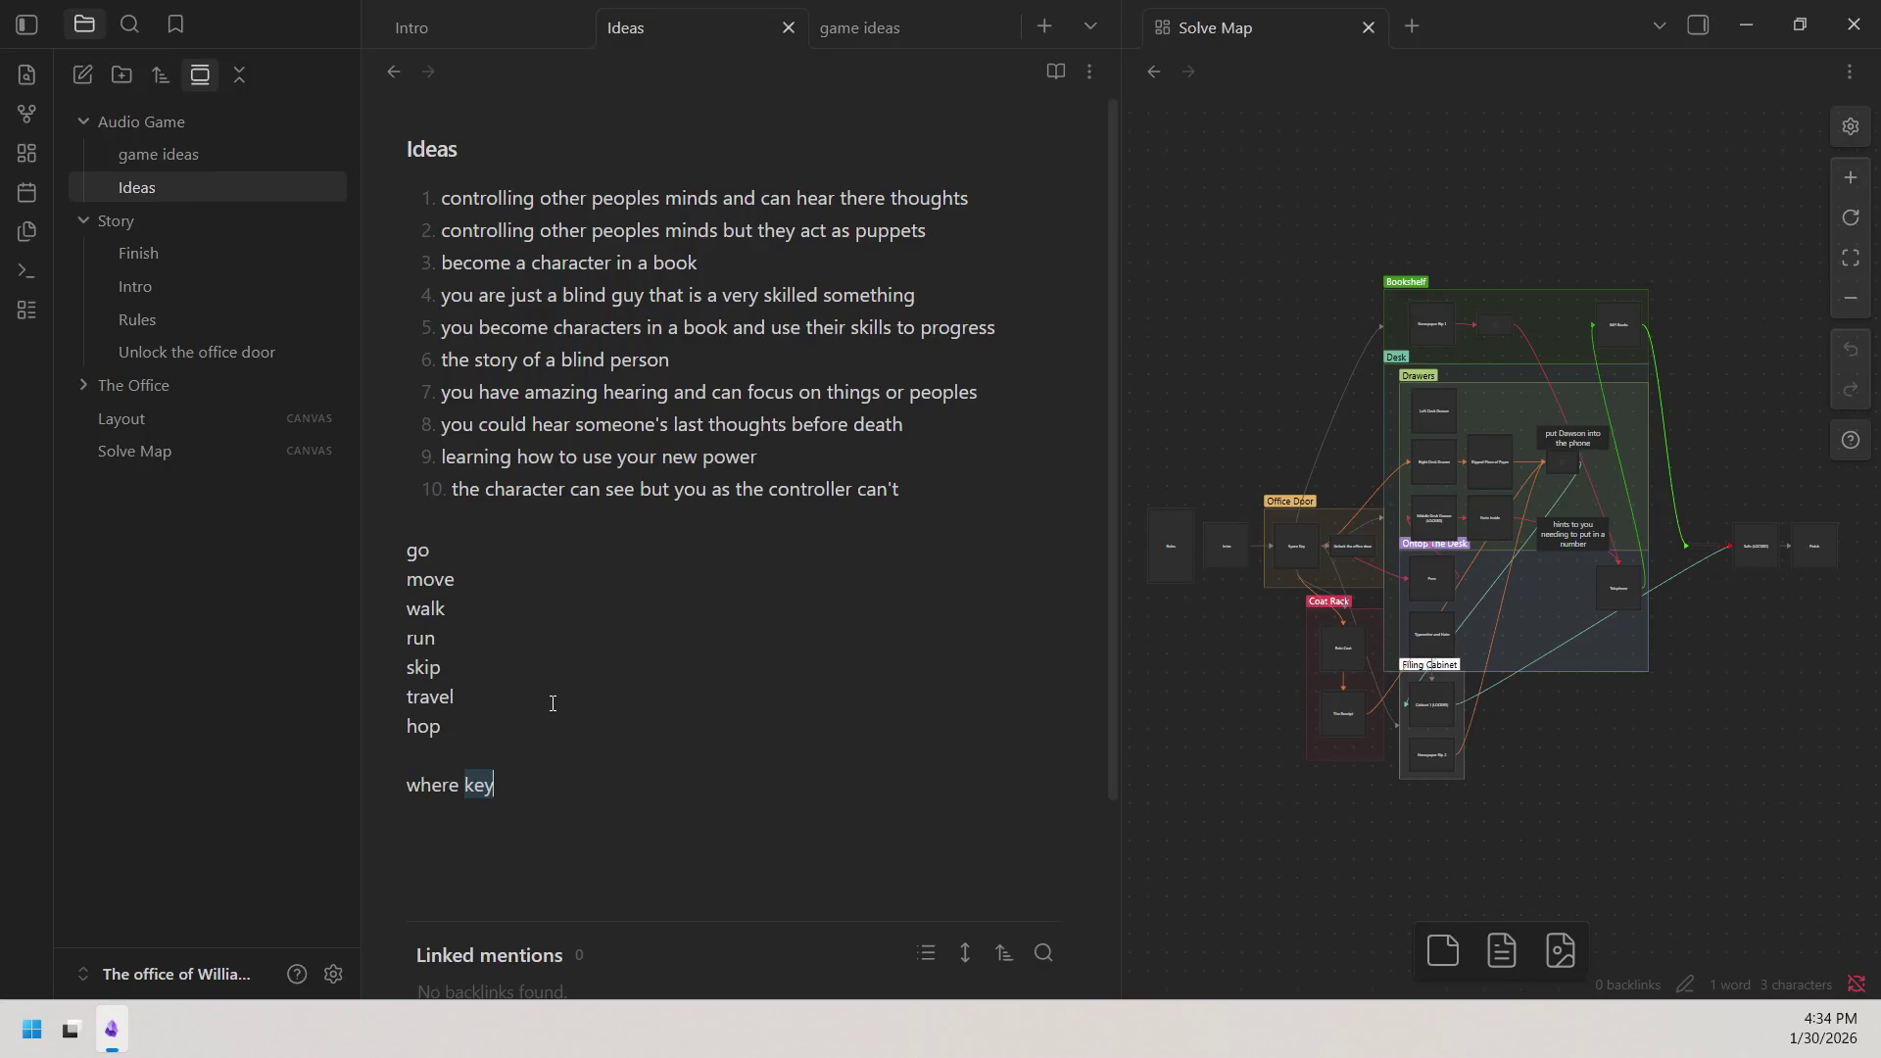
pyautogui.click(584, 780)
pyautogui.press('Return')
pyautogui.press('Return')
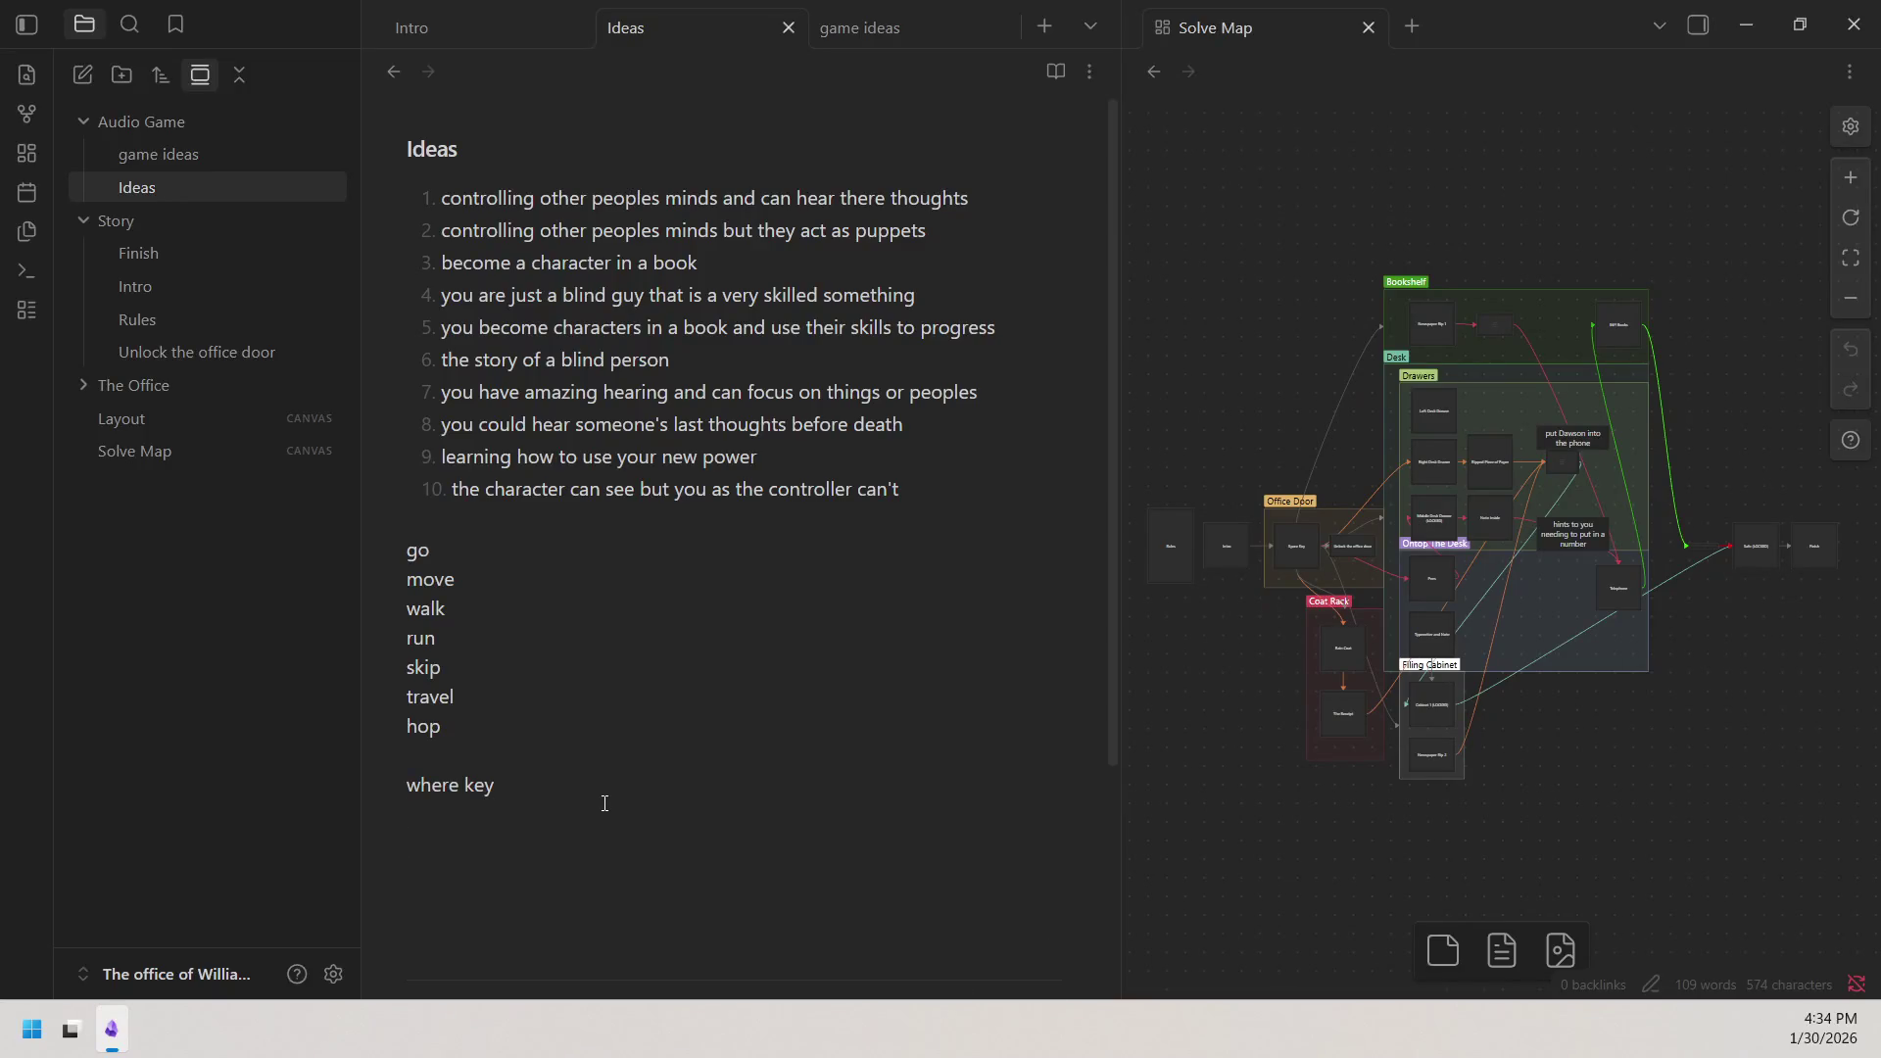
pyautogui.press('BackSpace')
pyautogui.press('Return')
pyautogui.write('ping')
pyautogui.click(111, 1029)
pyautogui.moveTo(1131, 215)
pyautogui.mouseDown()
pyautogui.moveTo(1747, 890)
pyautogui.moveTo(1744, 826)
pyautogui.mouseUp()
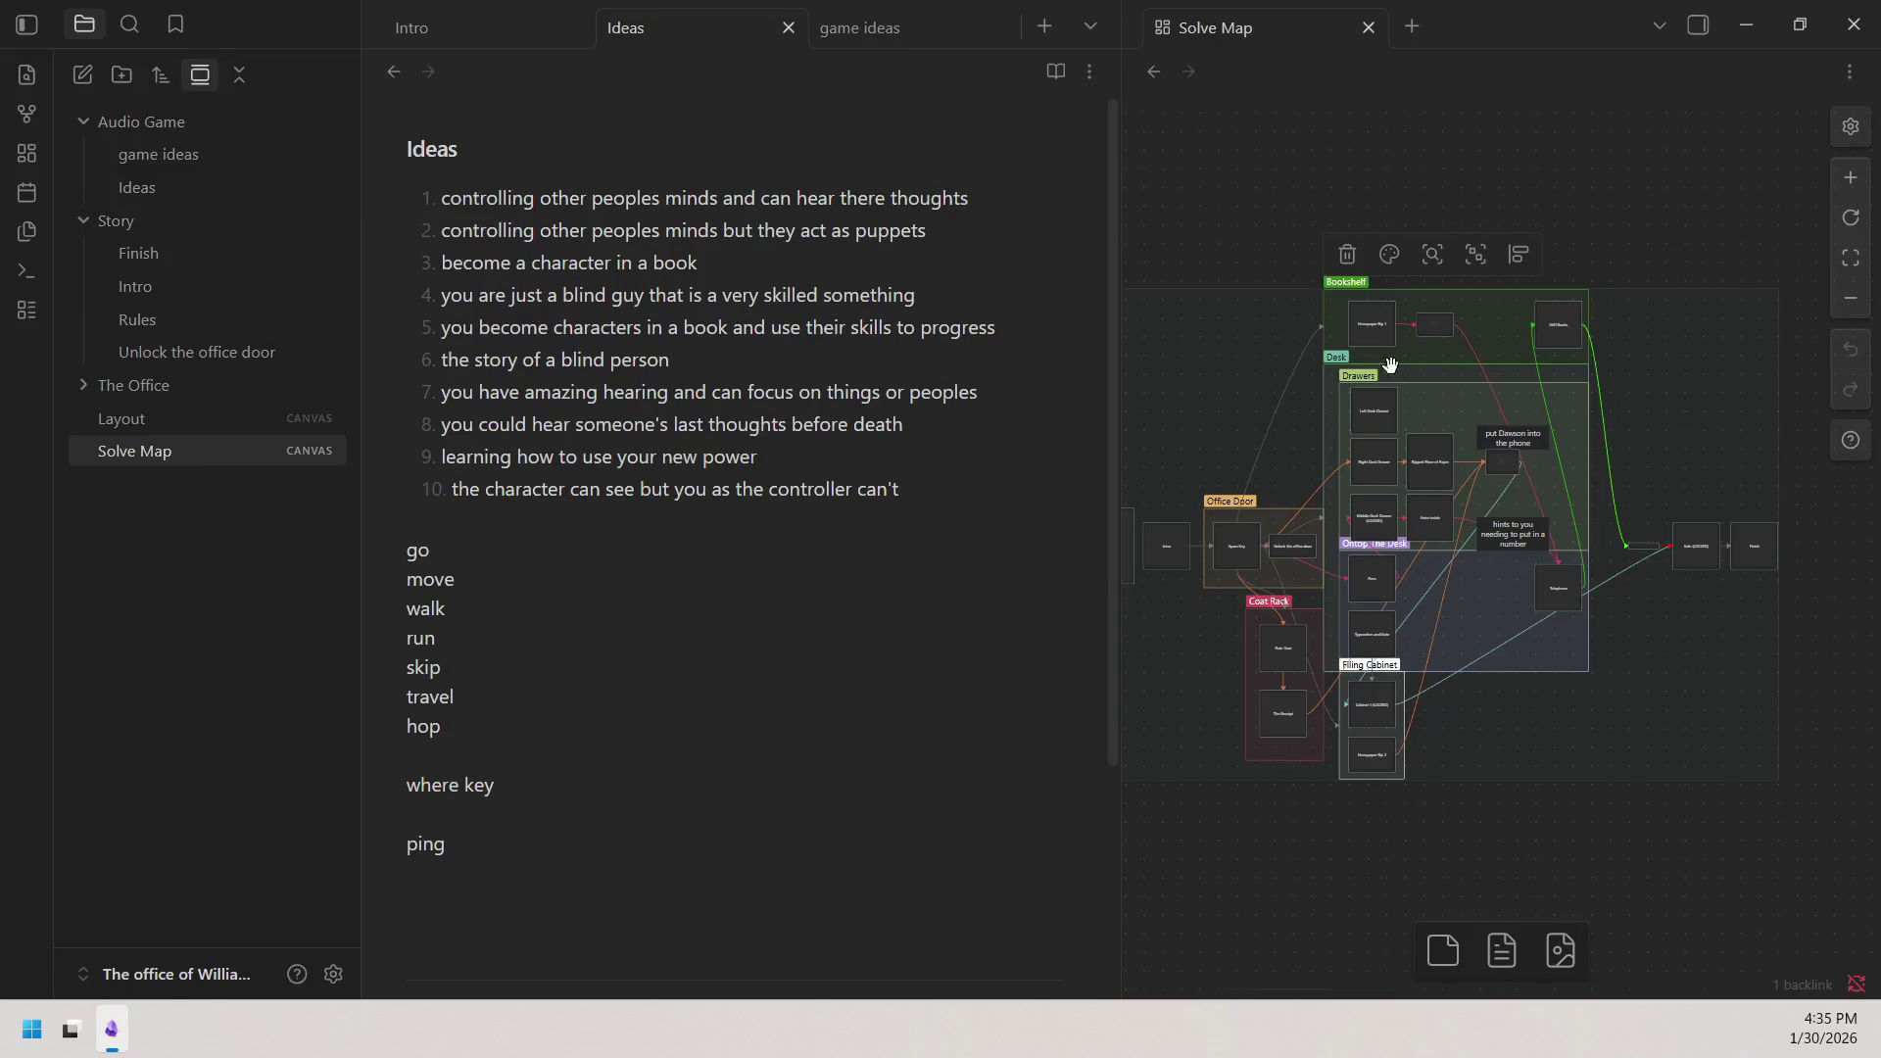
pyautogui.moveTo(1184, 315)
pyautogui.mouseDown()
pyautogui.moveTo(1431, 480)
pyautogui.moveTo(1288, 391)
pyautogui.moveTo(1292, 350)
pyautogui.mouseUp()
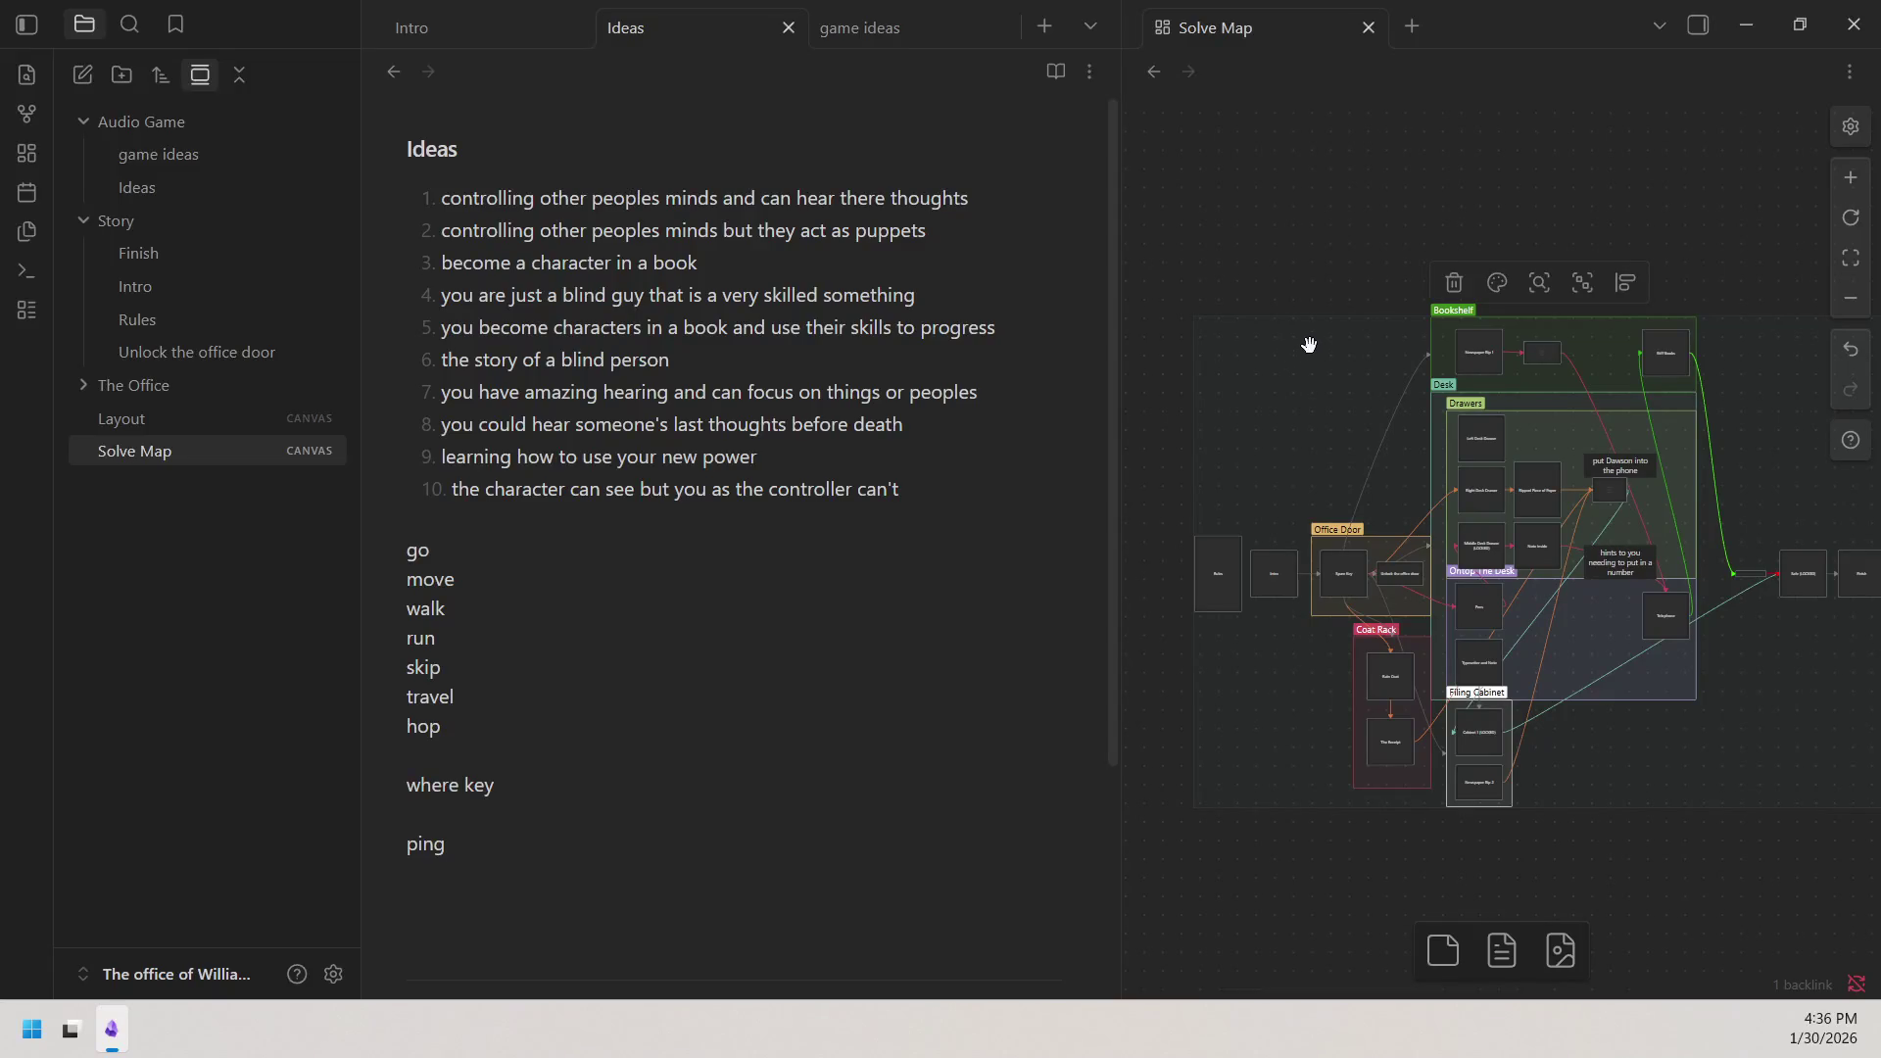
pyautogui.hotkey('ctrl', 'z')
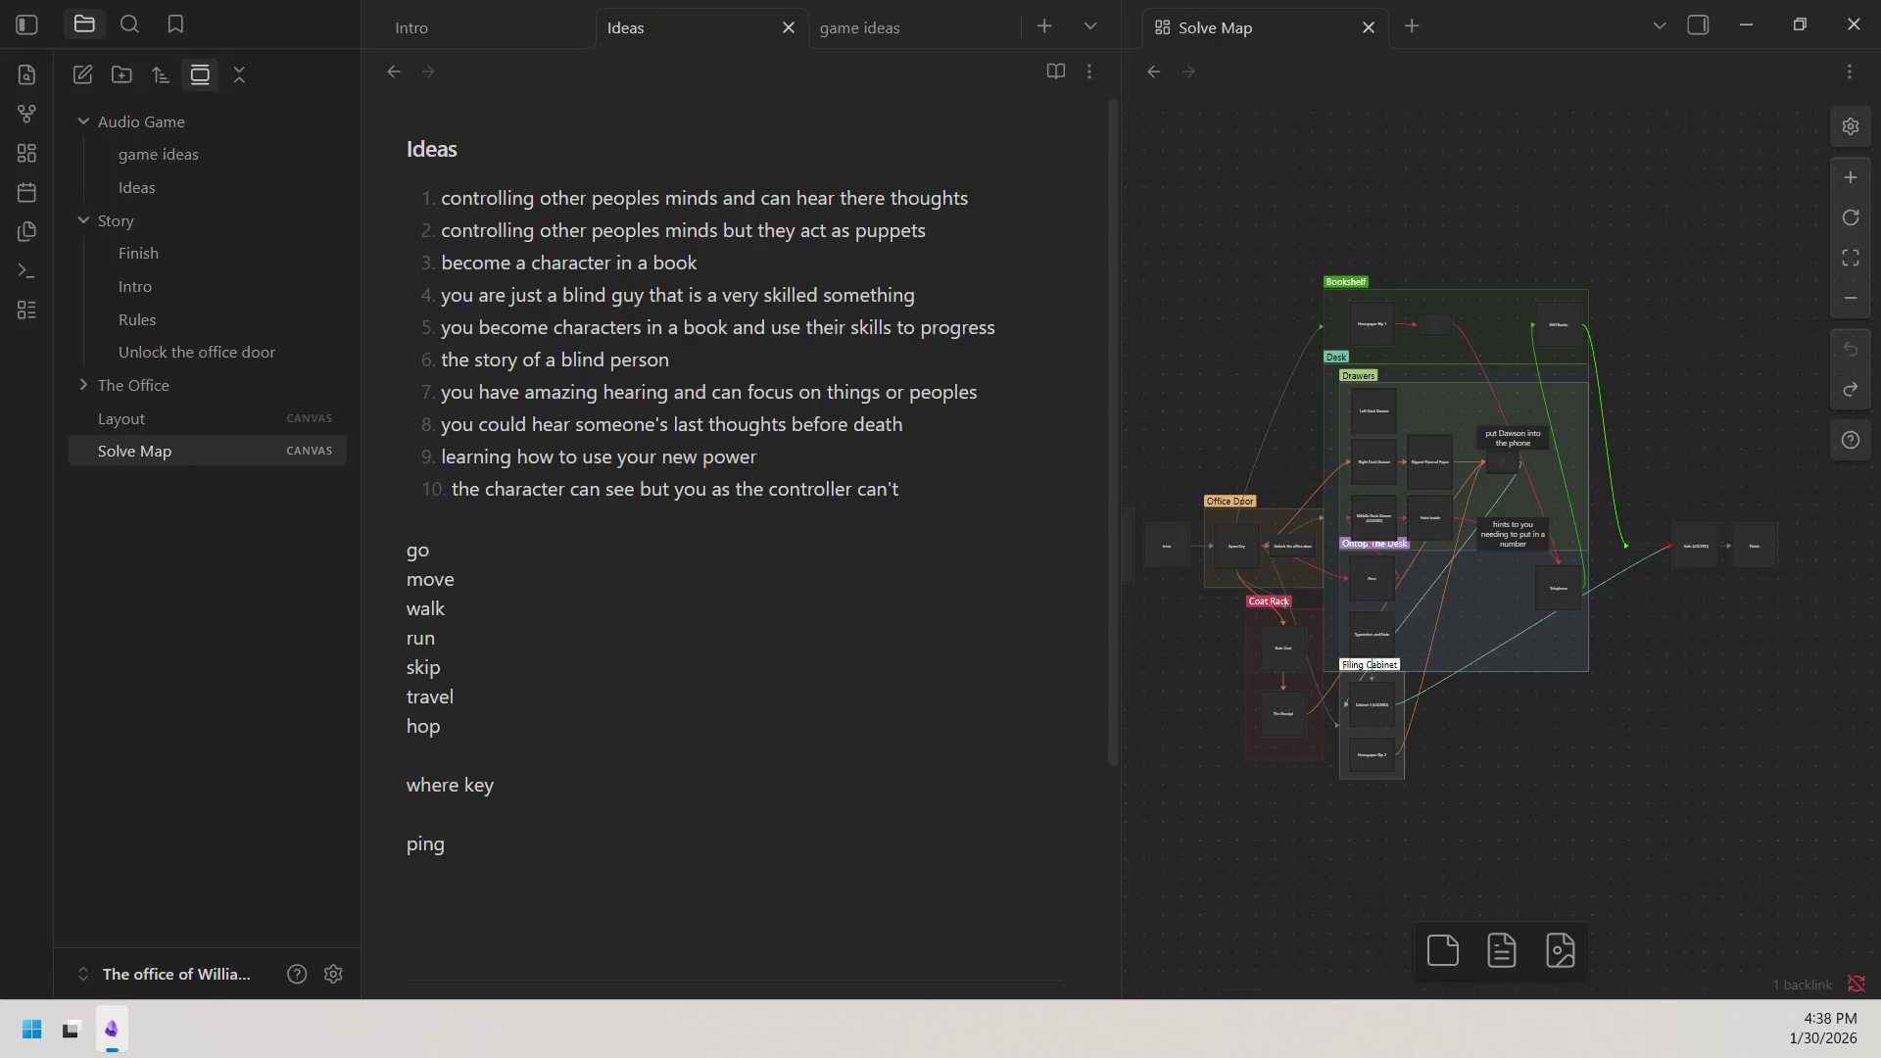
pyautogui.click(33, 1029)
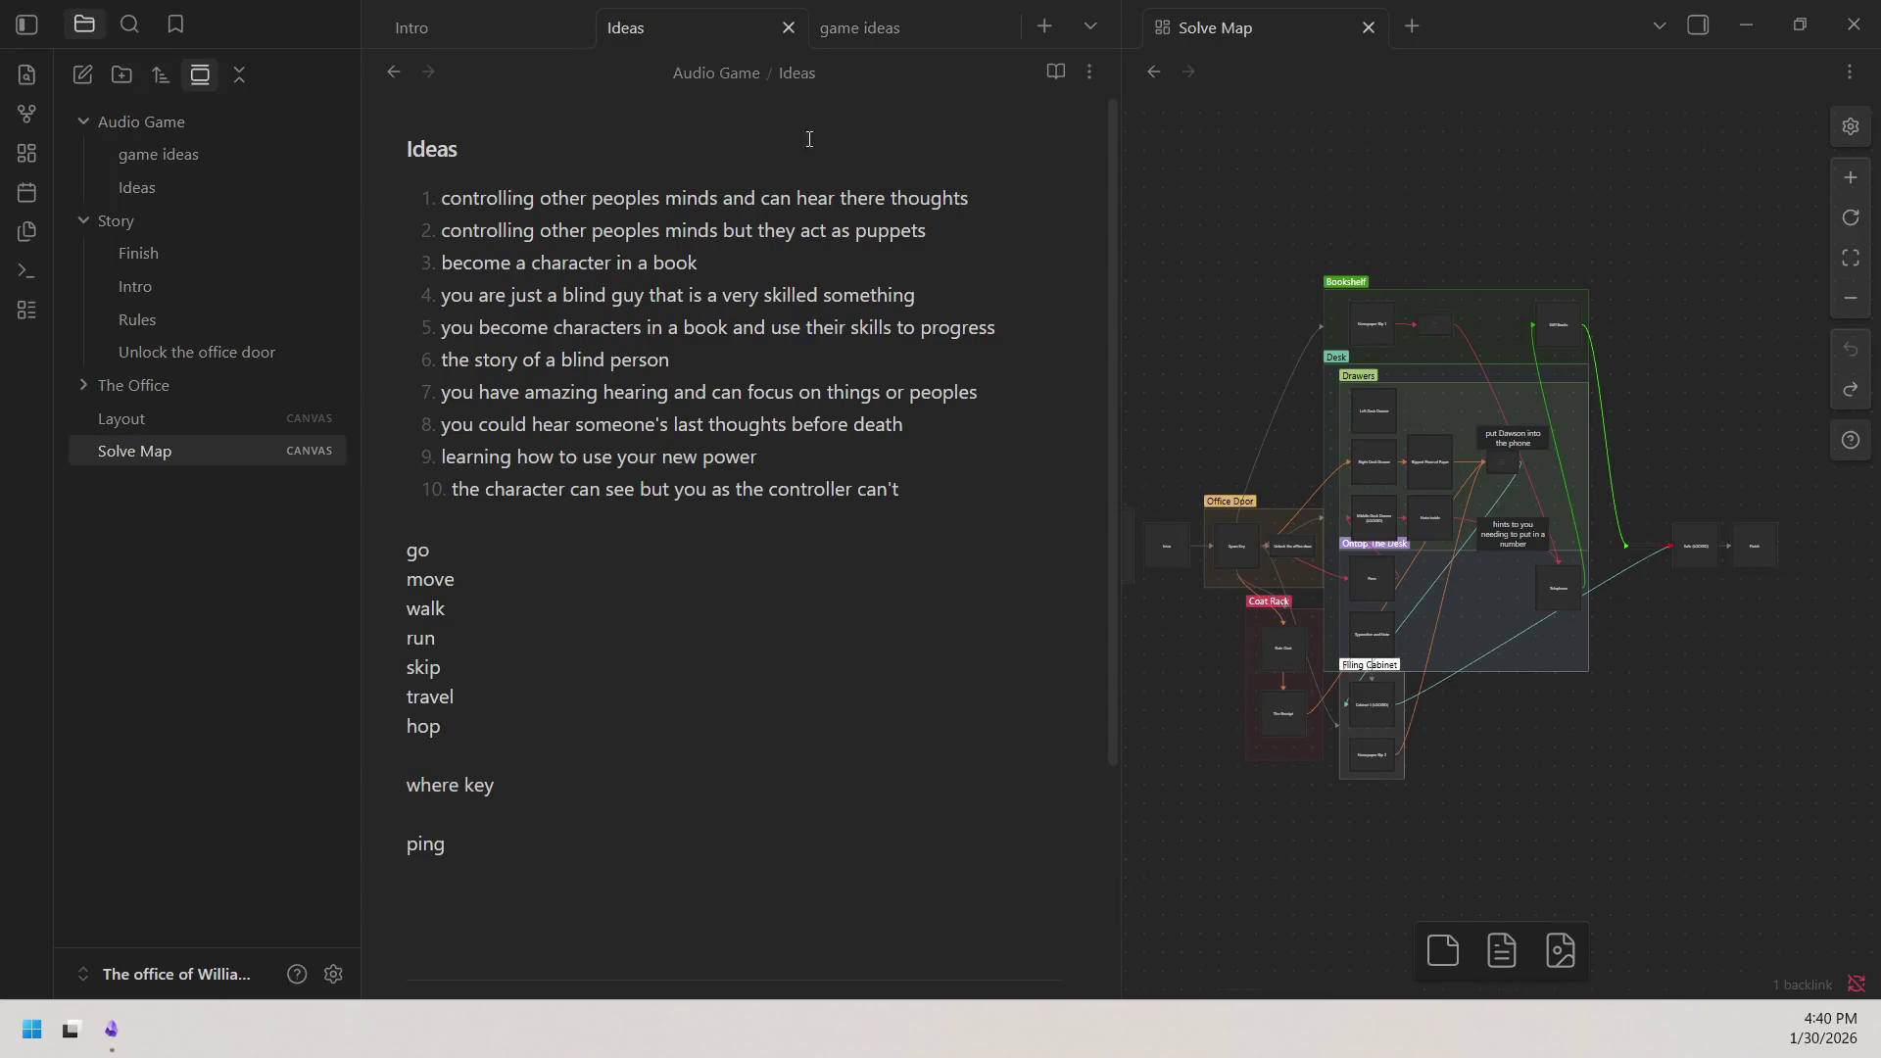
pyautogui.click(760, 589)
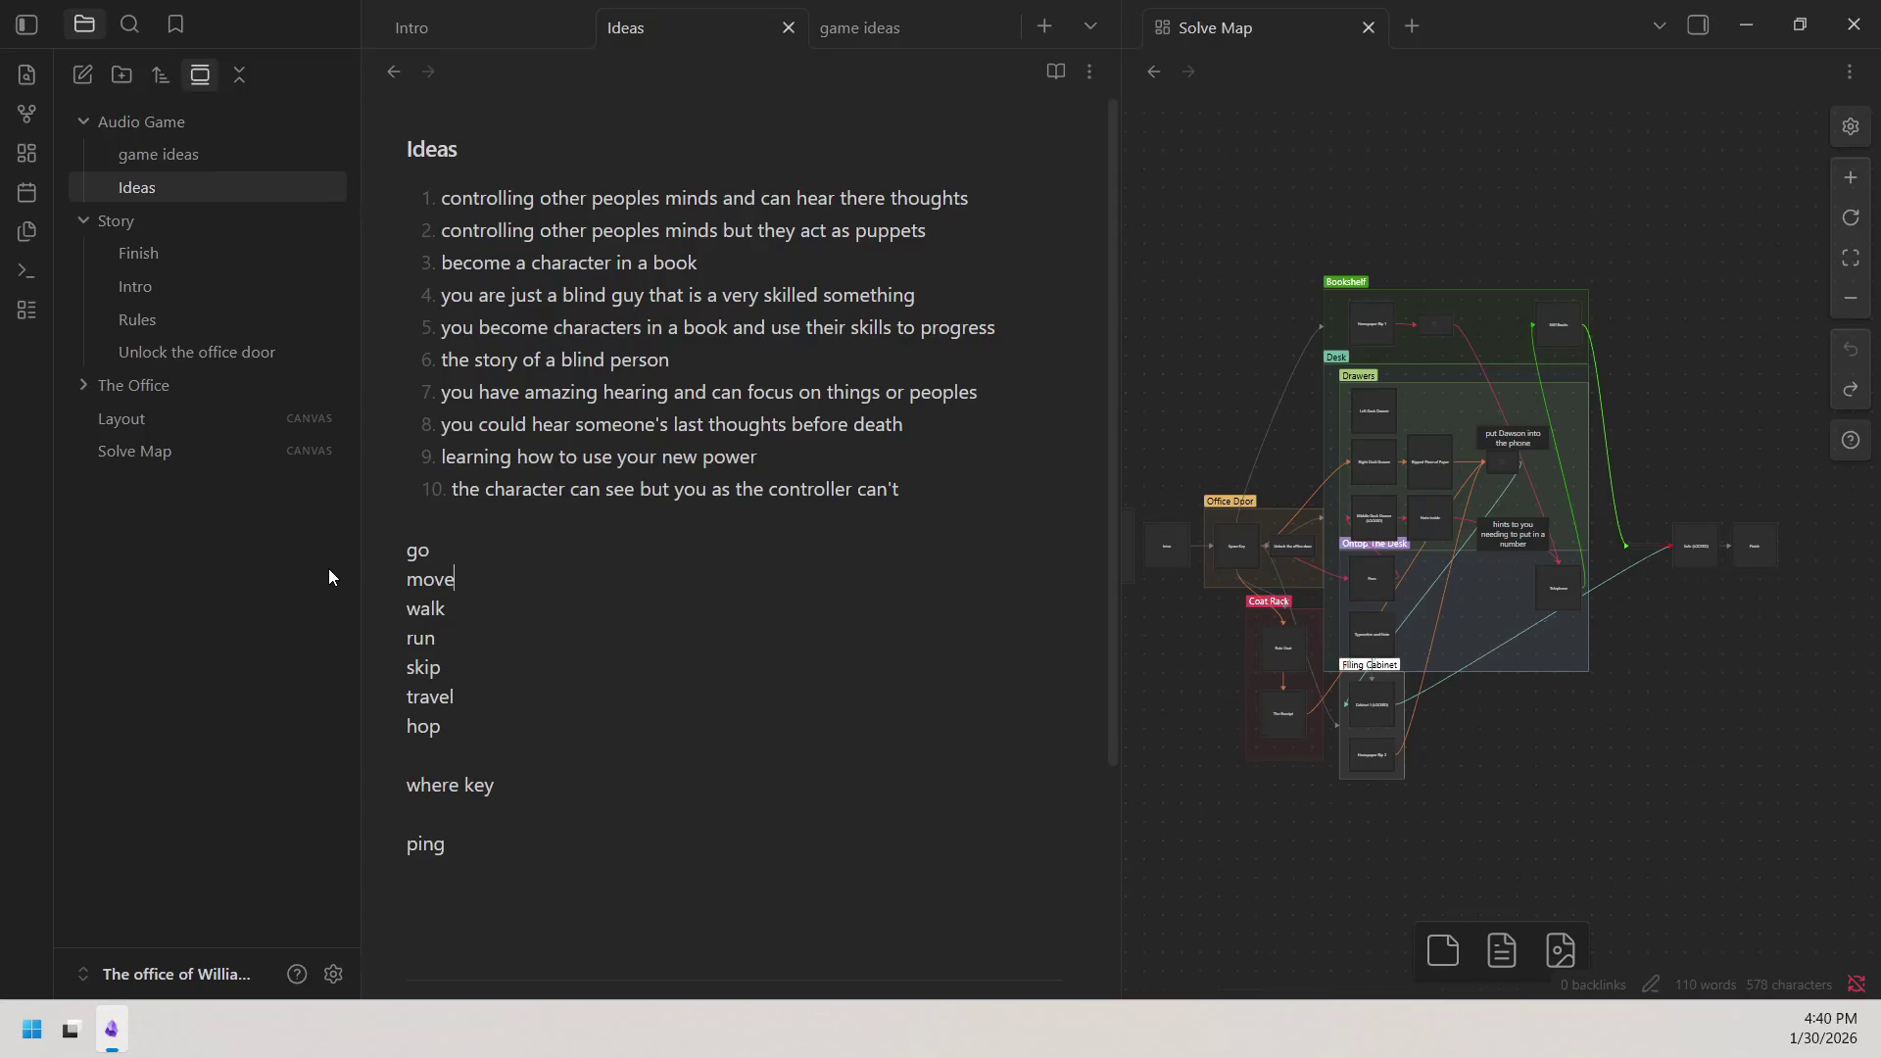
# Delete the loose words from 'go' through 'ping' and switch to the game ideas note.
pyautogui.moveTo(401, 548)
pyautogui.mouseDown()
pyautogui.moveTo(518, 816)
pyautogui.moveTo(518, 873)
pyautogui.mouseUp()
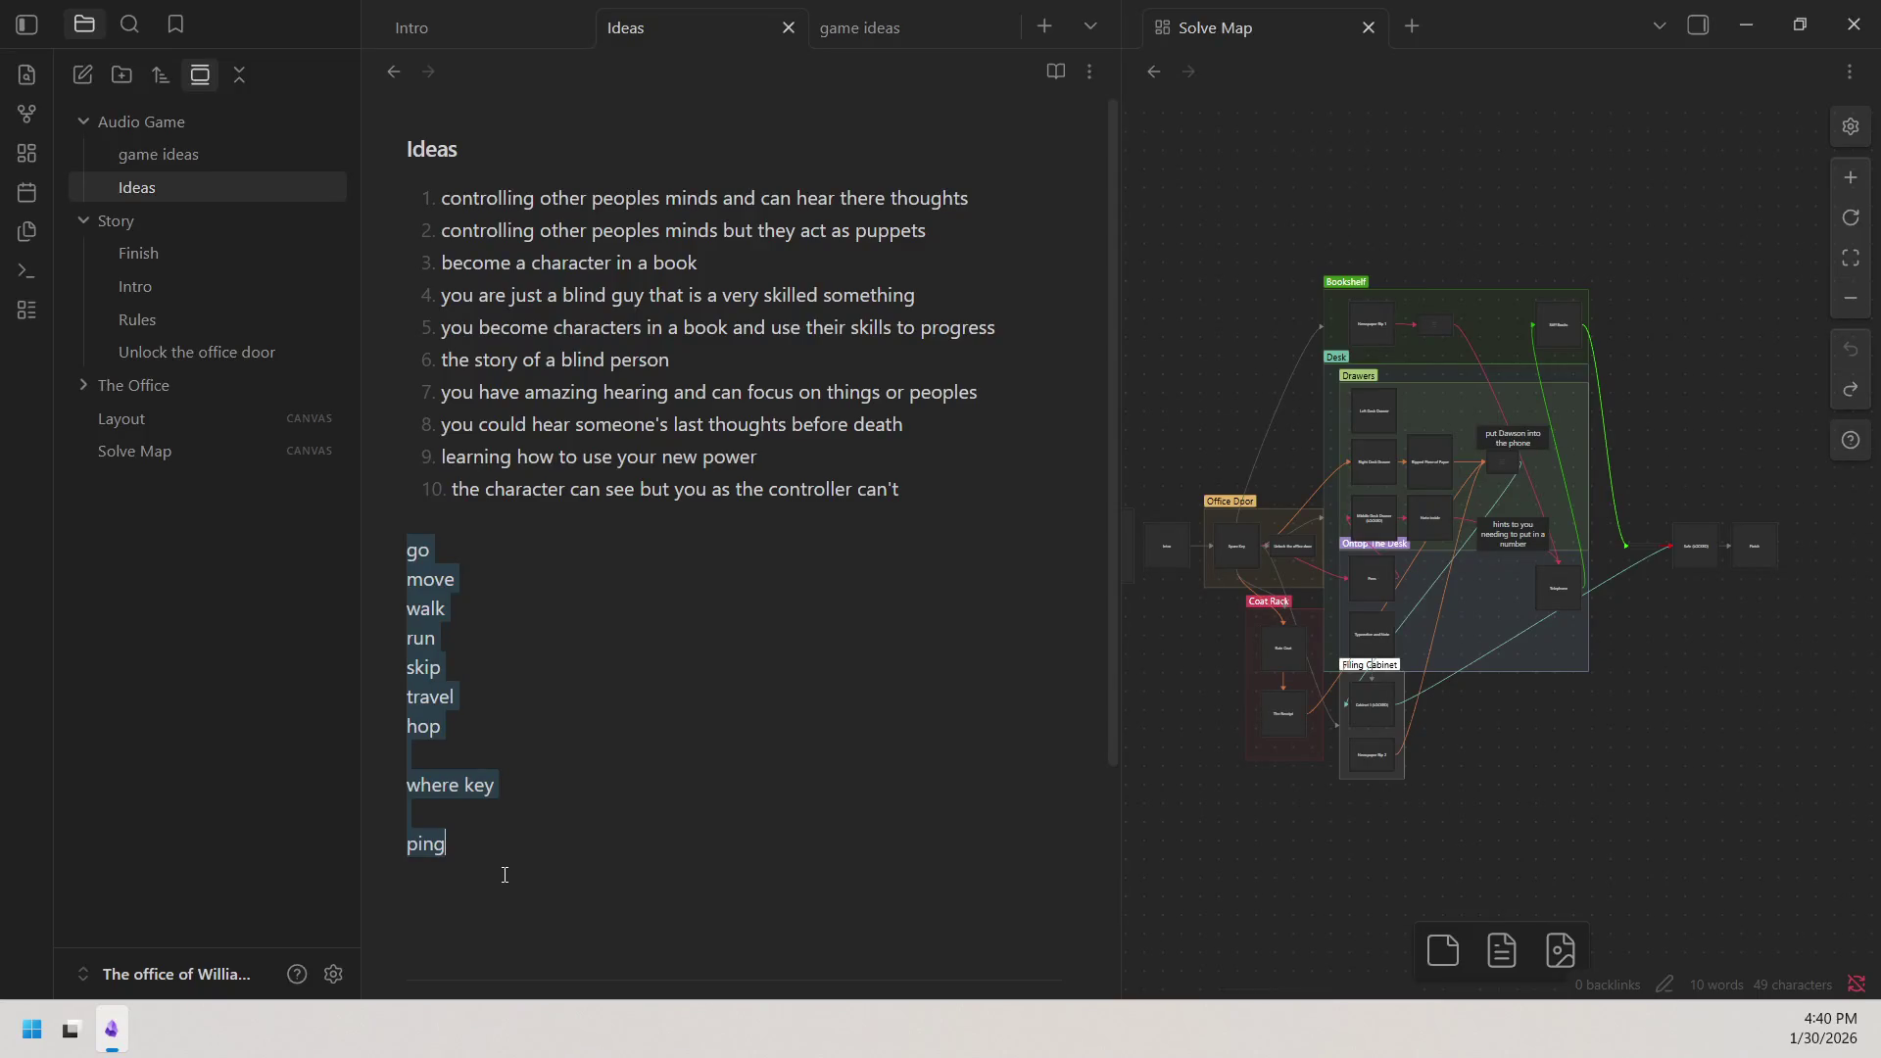
pyautogui.press('Delete')
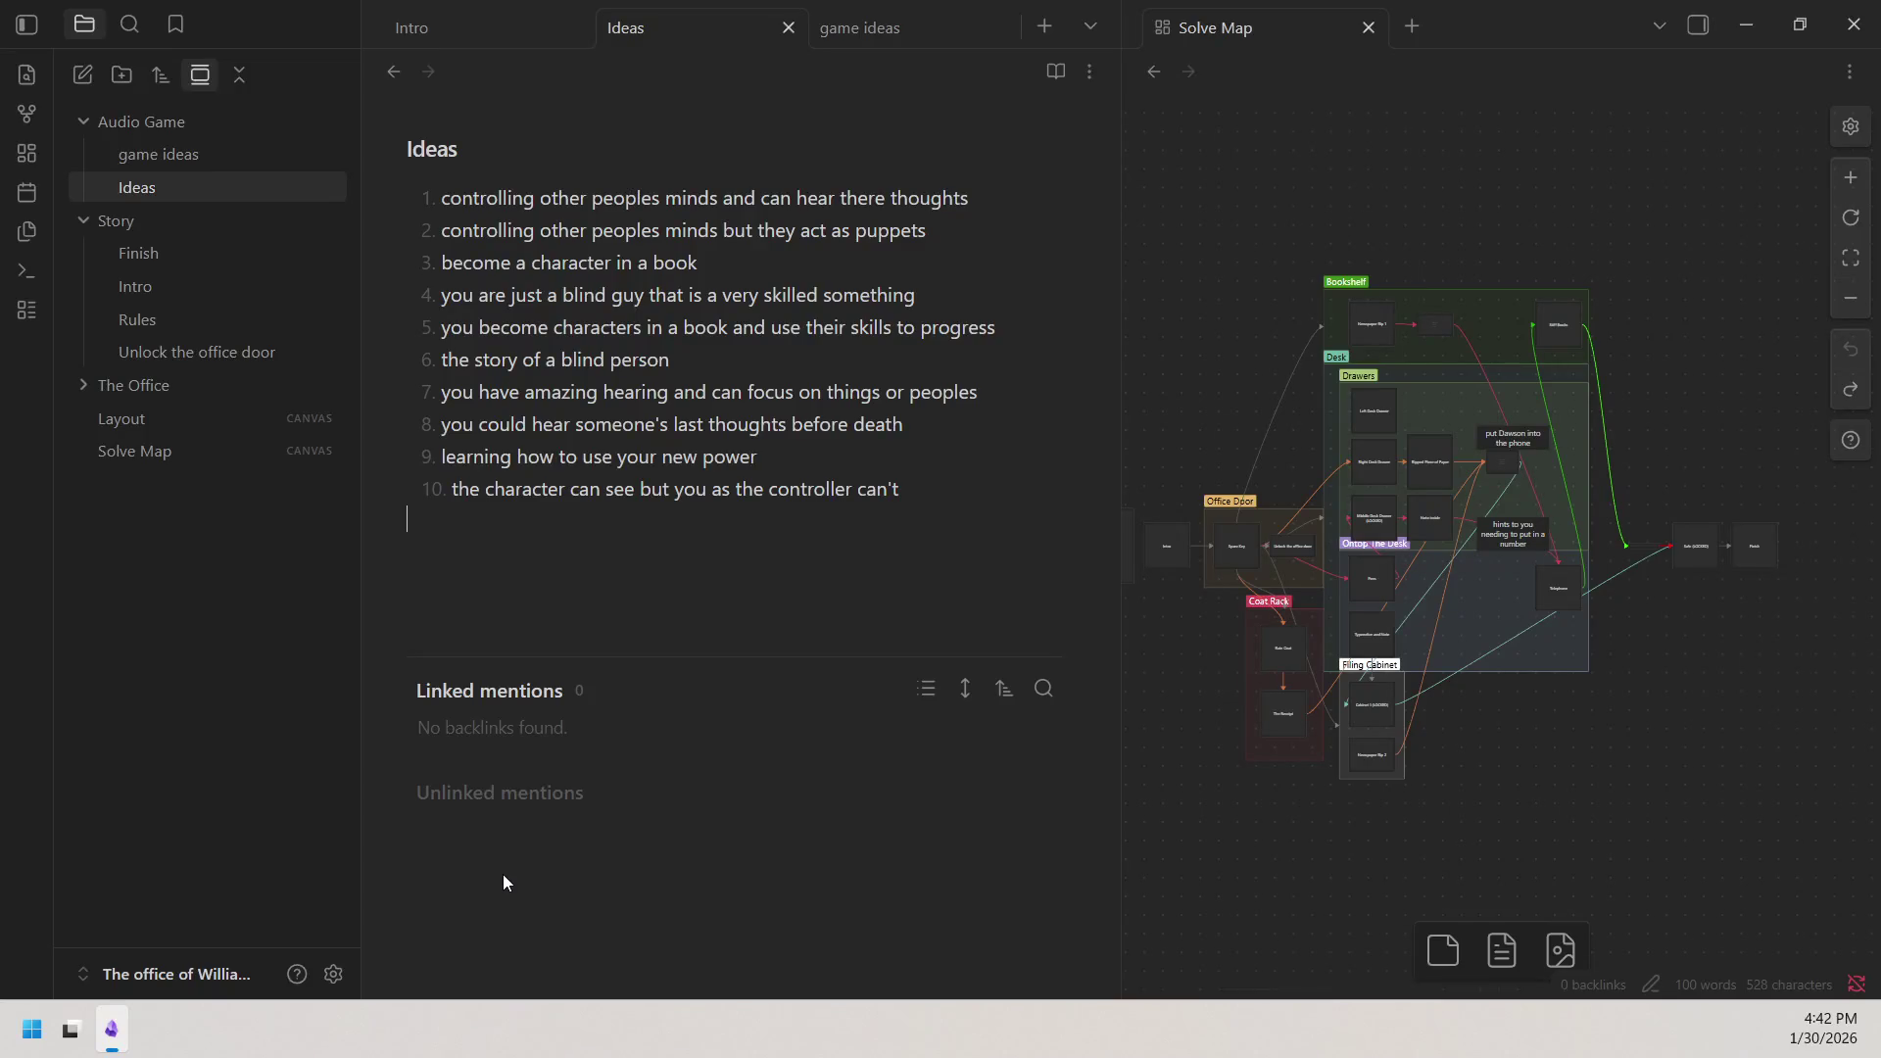
pyautogui.click(236, 162)
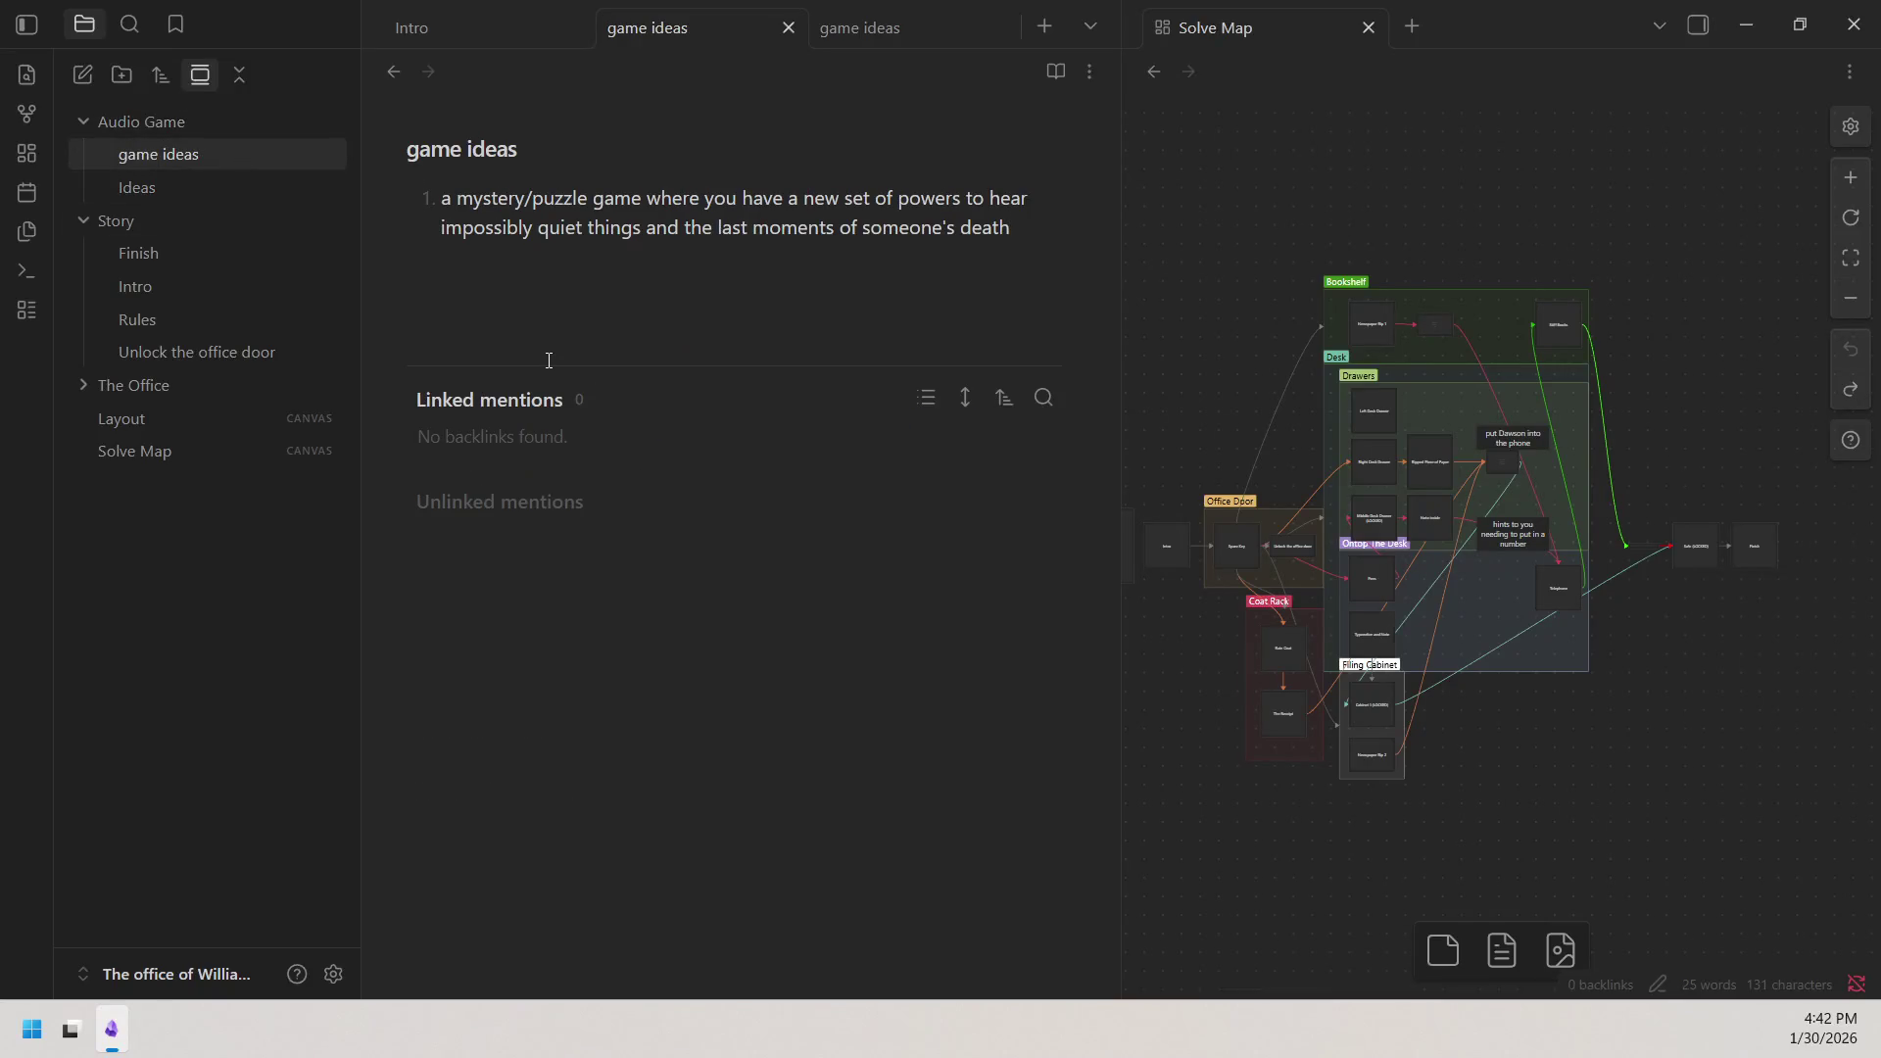
# Start item 2 'Gem thieve steals from', correcting 'theive' via spellcheck.
pyautogui.press('Return')
pyautogui.press('Return')
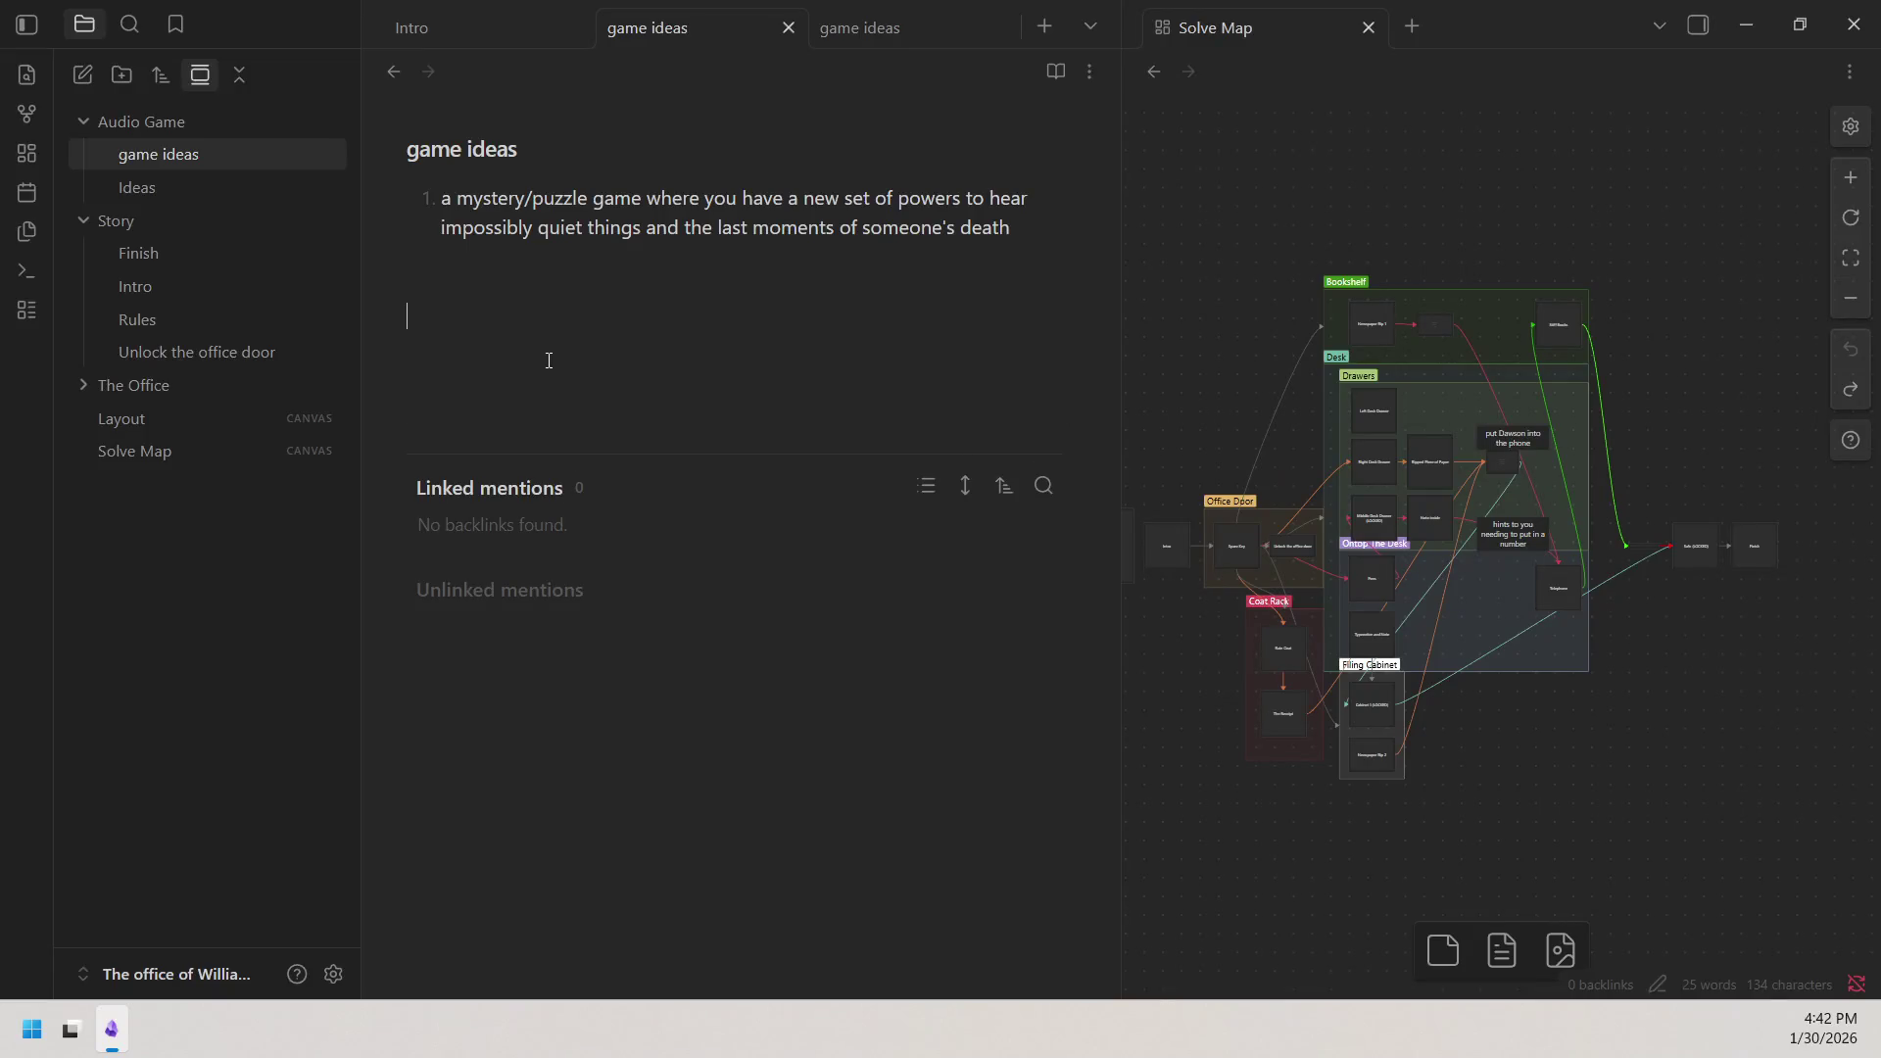
pyautogui.write('1')
pyautogui.write('. ')
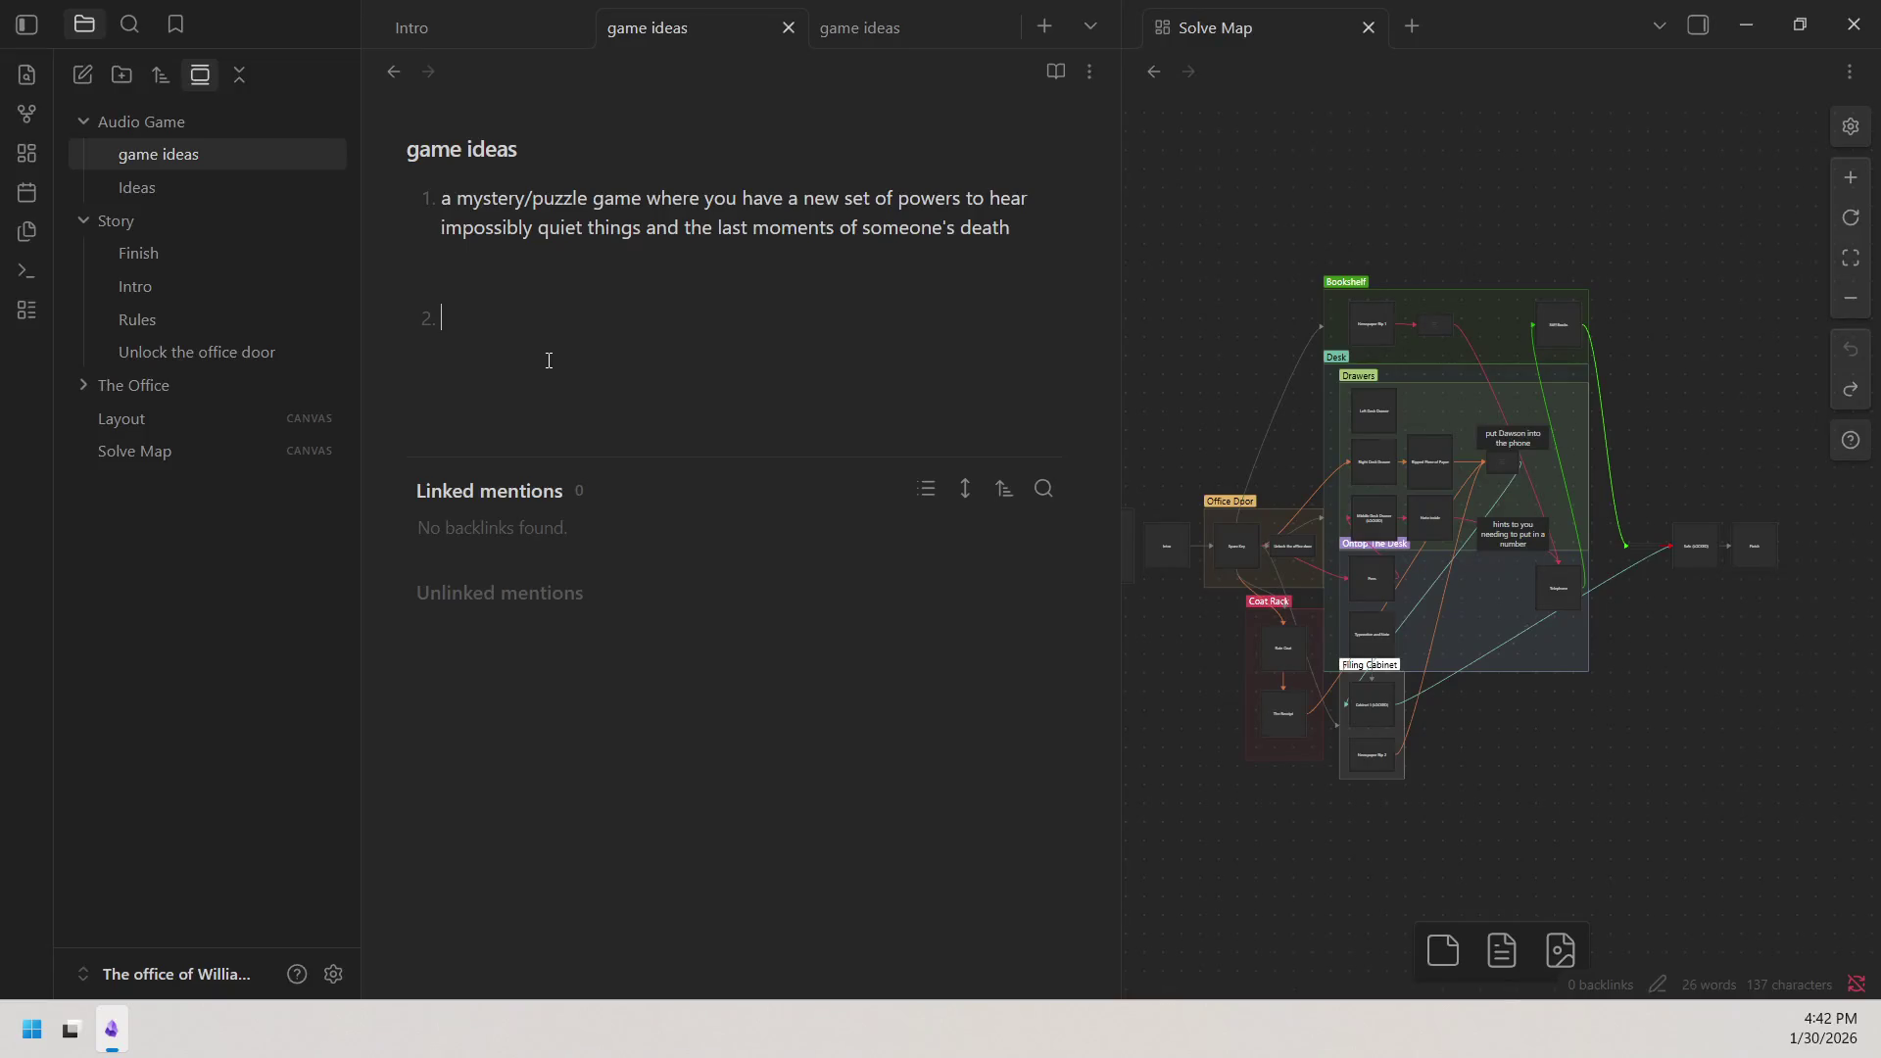
pyautogui.write('Gem the')
pyautogui.write('ife')
pyautogui.press('BackSpace')
pyautogui.press('BackSpace')
pyautogui.write('ve')
pyautogui.rightClick(489, 319)
pyautogui.click(580, 351)
pyautogui.write('steals from')
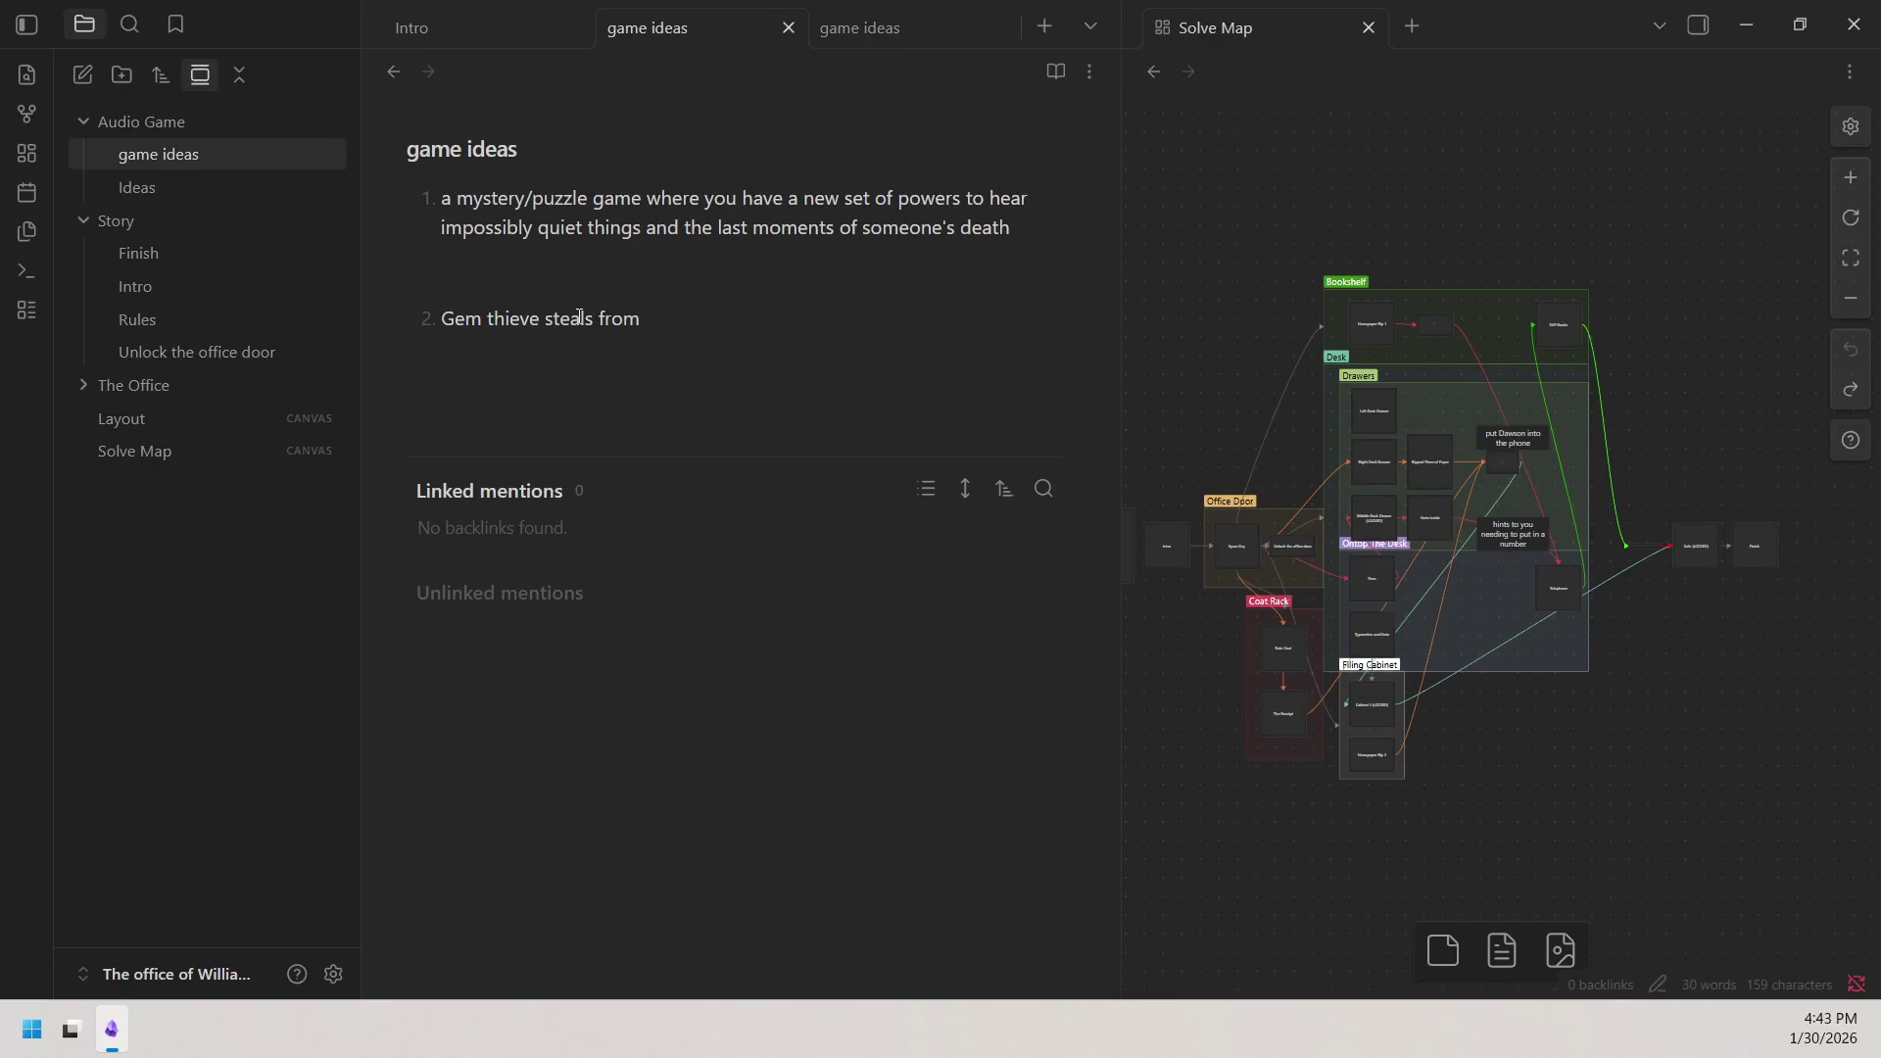
pyautogui.write(' auther')
# Fix 'auther' to 'author' and write the thief opening the book into the story world.
pyautogui.rightClick(680, 338)
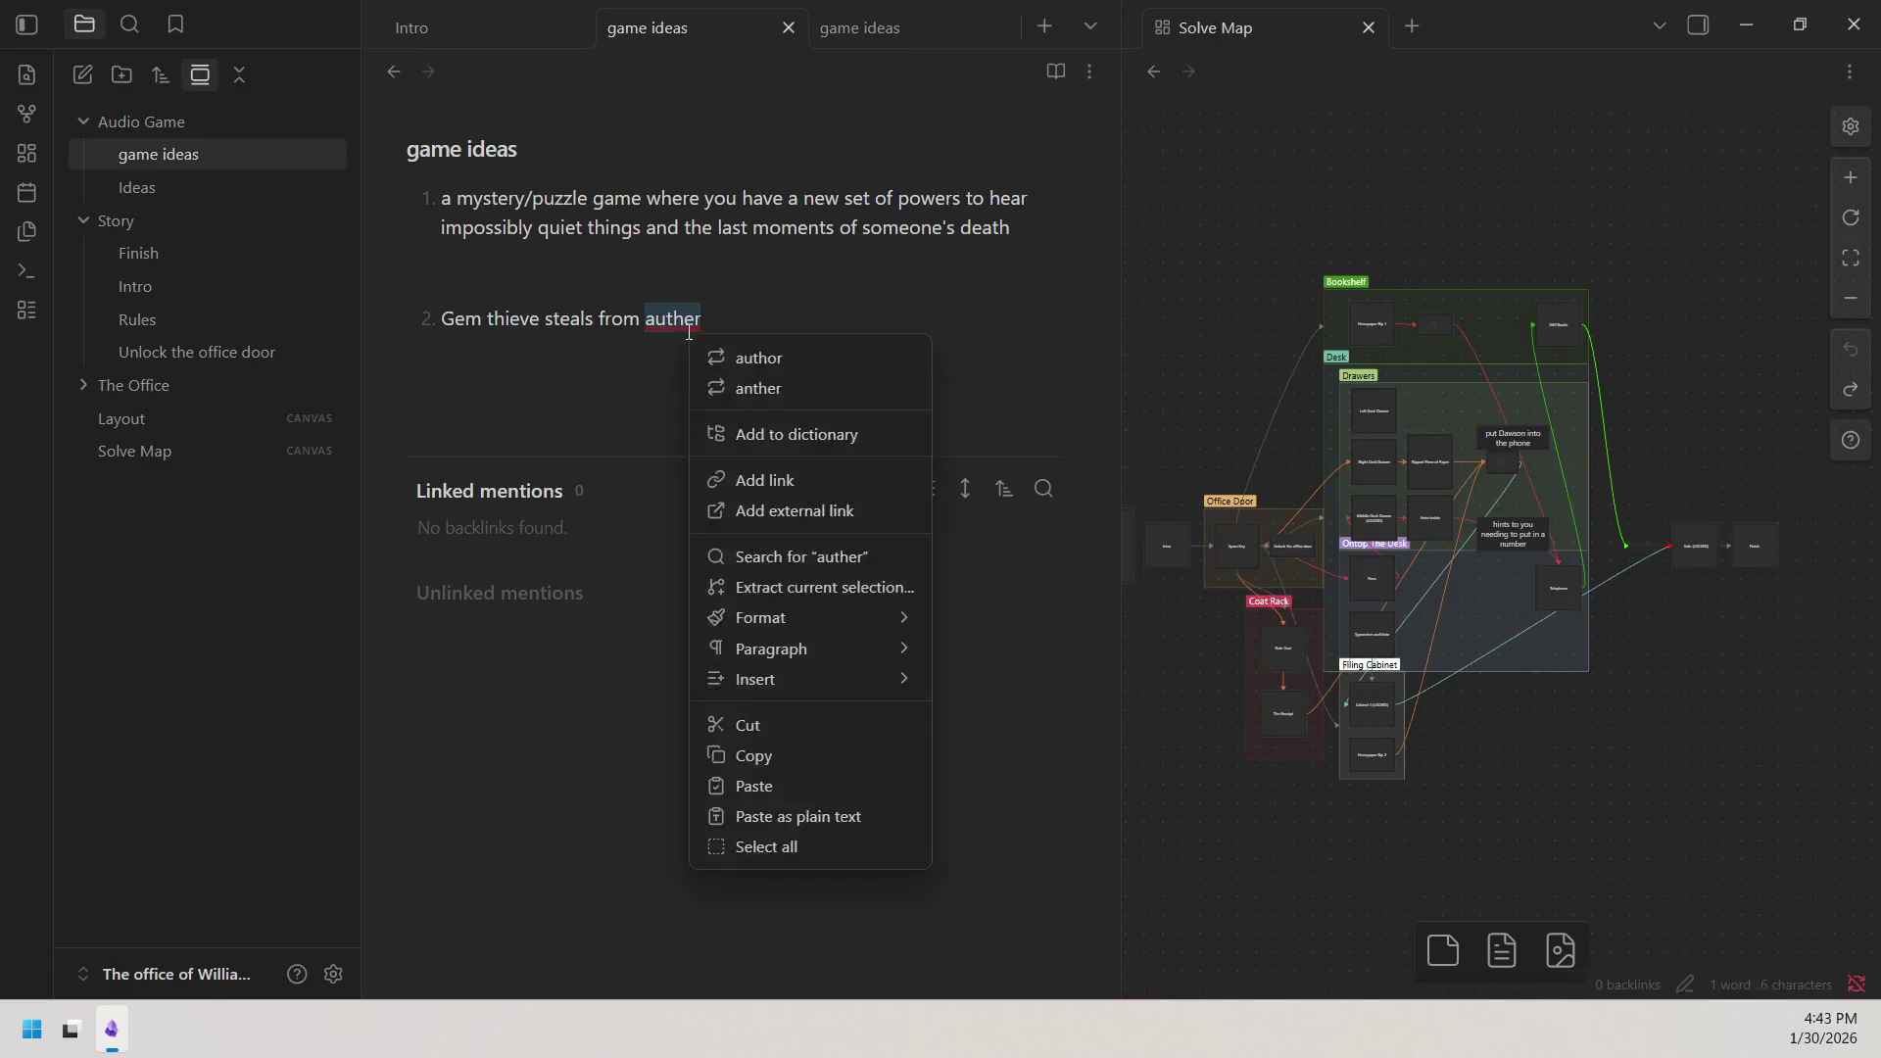
pyautogui.click(734, 368)
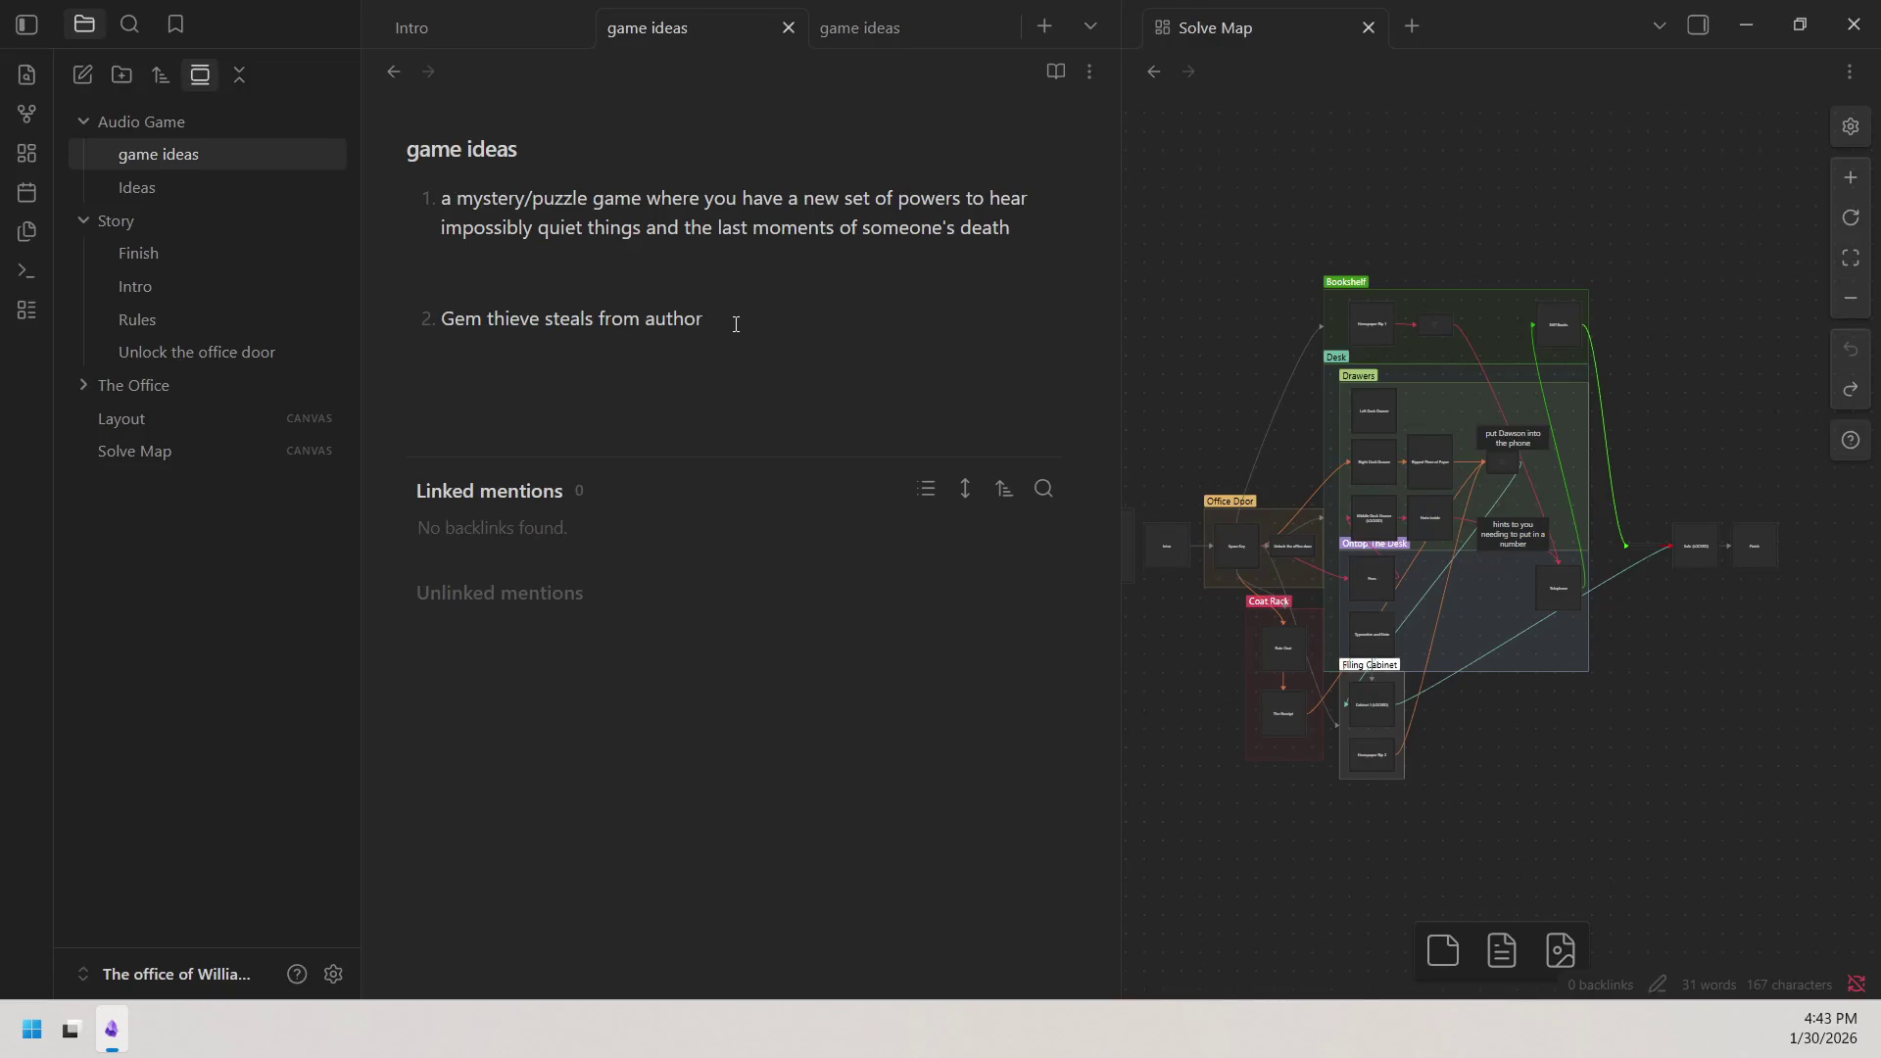
pyautogui.write('doesnt ')
pyautogui.write('find ')
pyautogui.write('Gem')
pyautogui.write(' but finds ')
pyautogui.write('s')
pyautogui.write('ecret book')
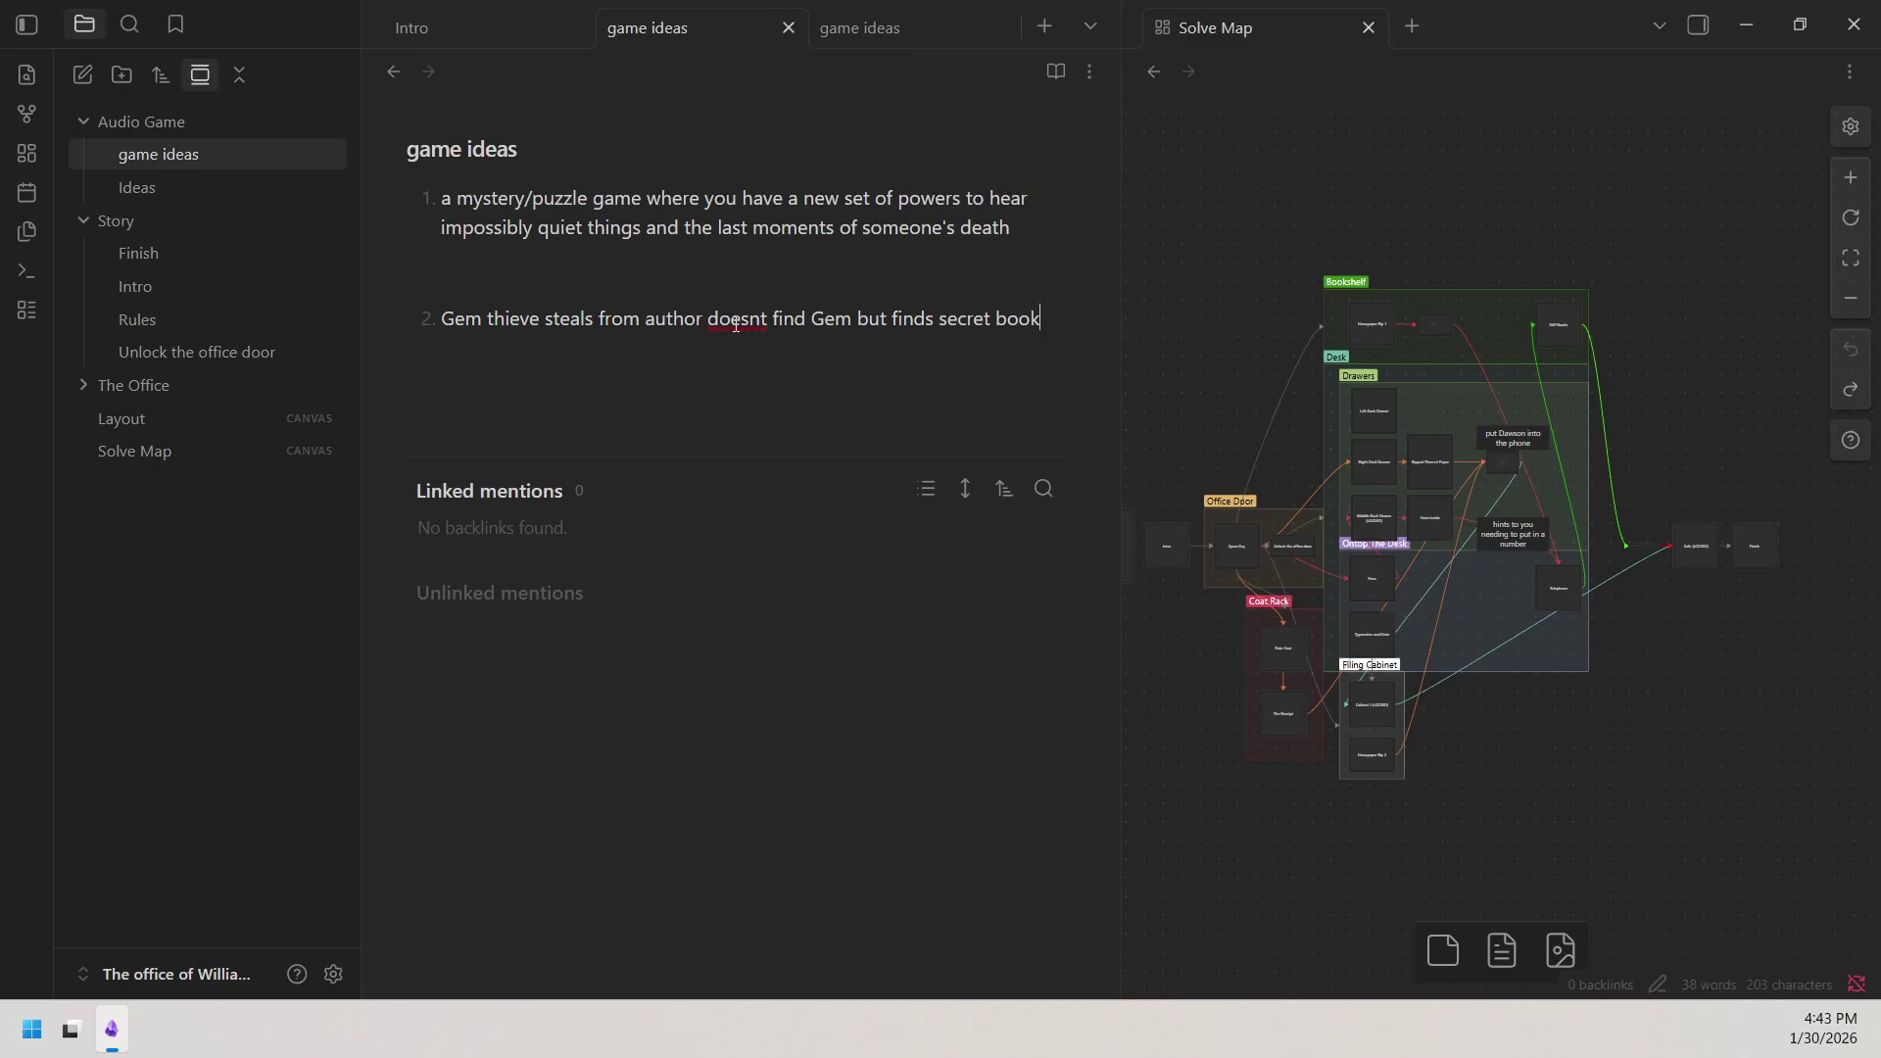
pyautogui.write(', opens ')
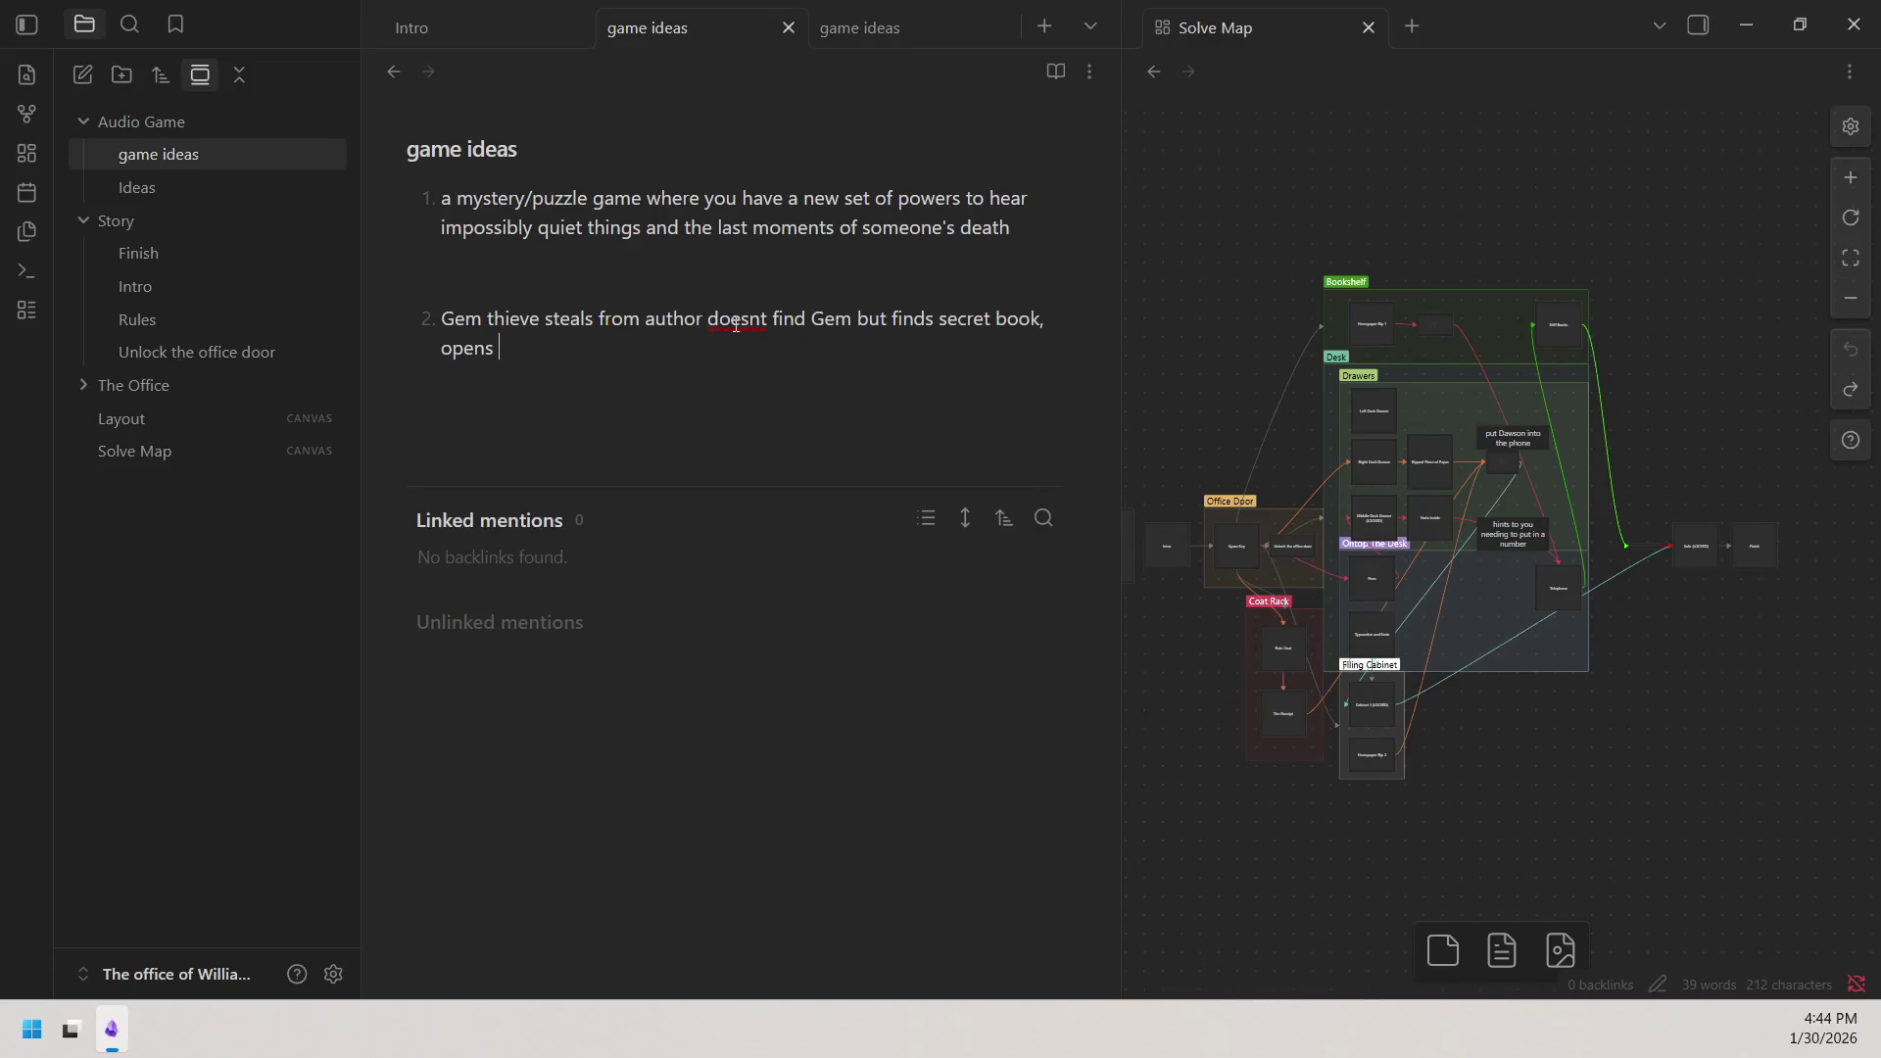
pyautogui.write('book to')
pyautogui.press('BackSpace')
pyautogui.press('BackSpace')
pyautogui.write('and when starts ')
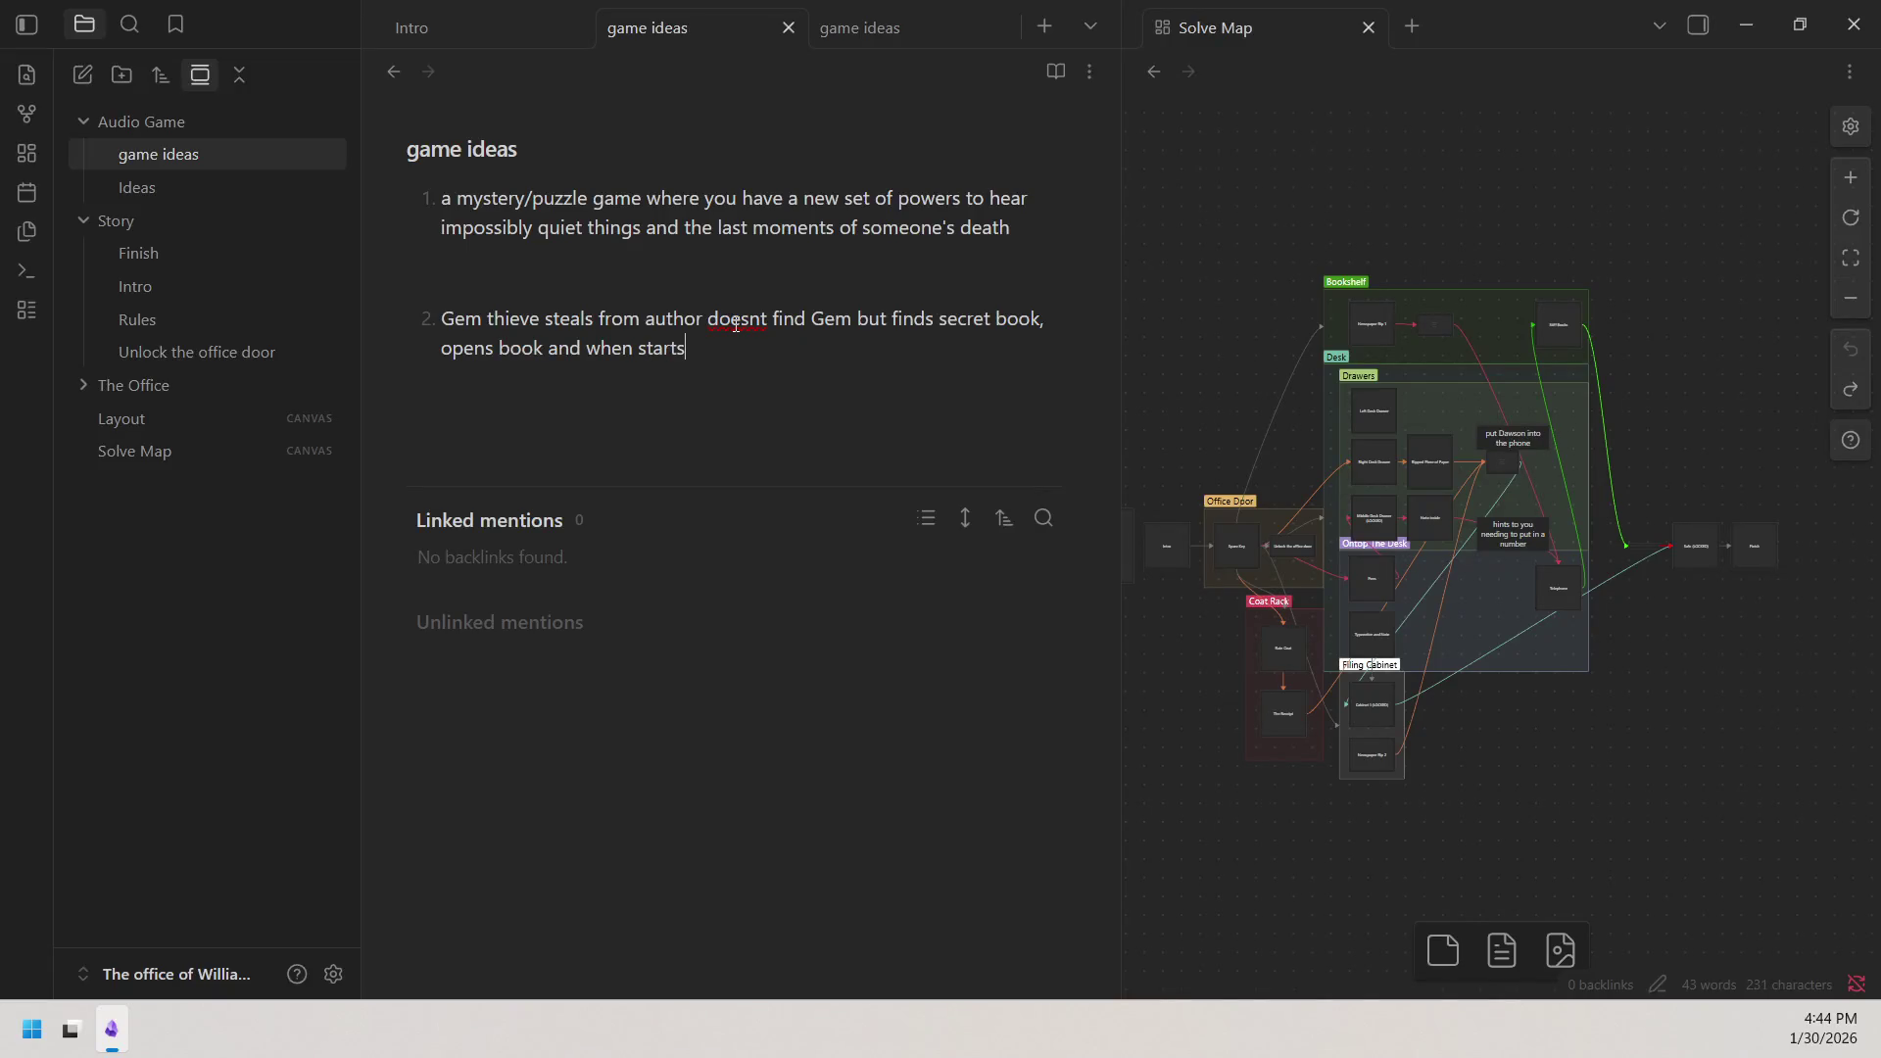
pyautogui.write('read')
pyautogui.write(' gets sucked intp')
pyautogui.press('BackSpace')
pyautogui.write('o the story world')
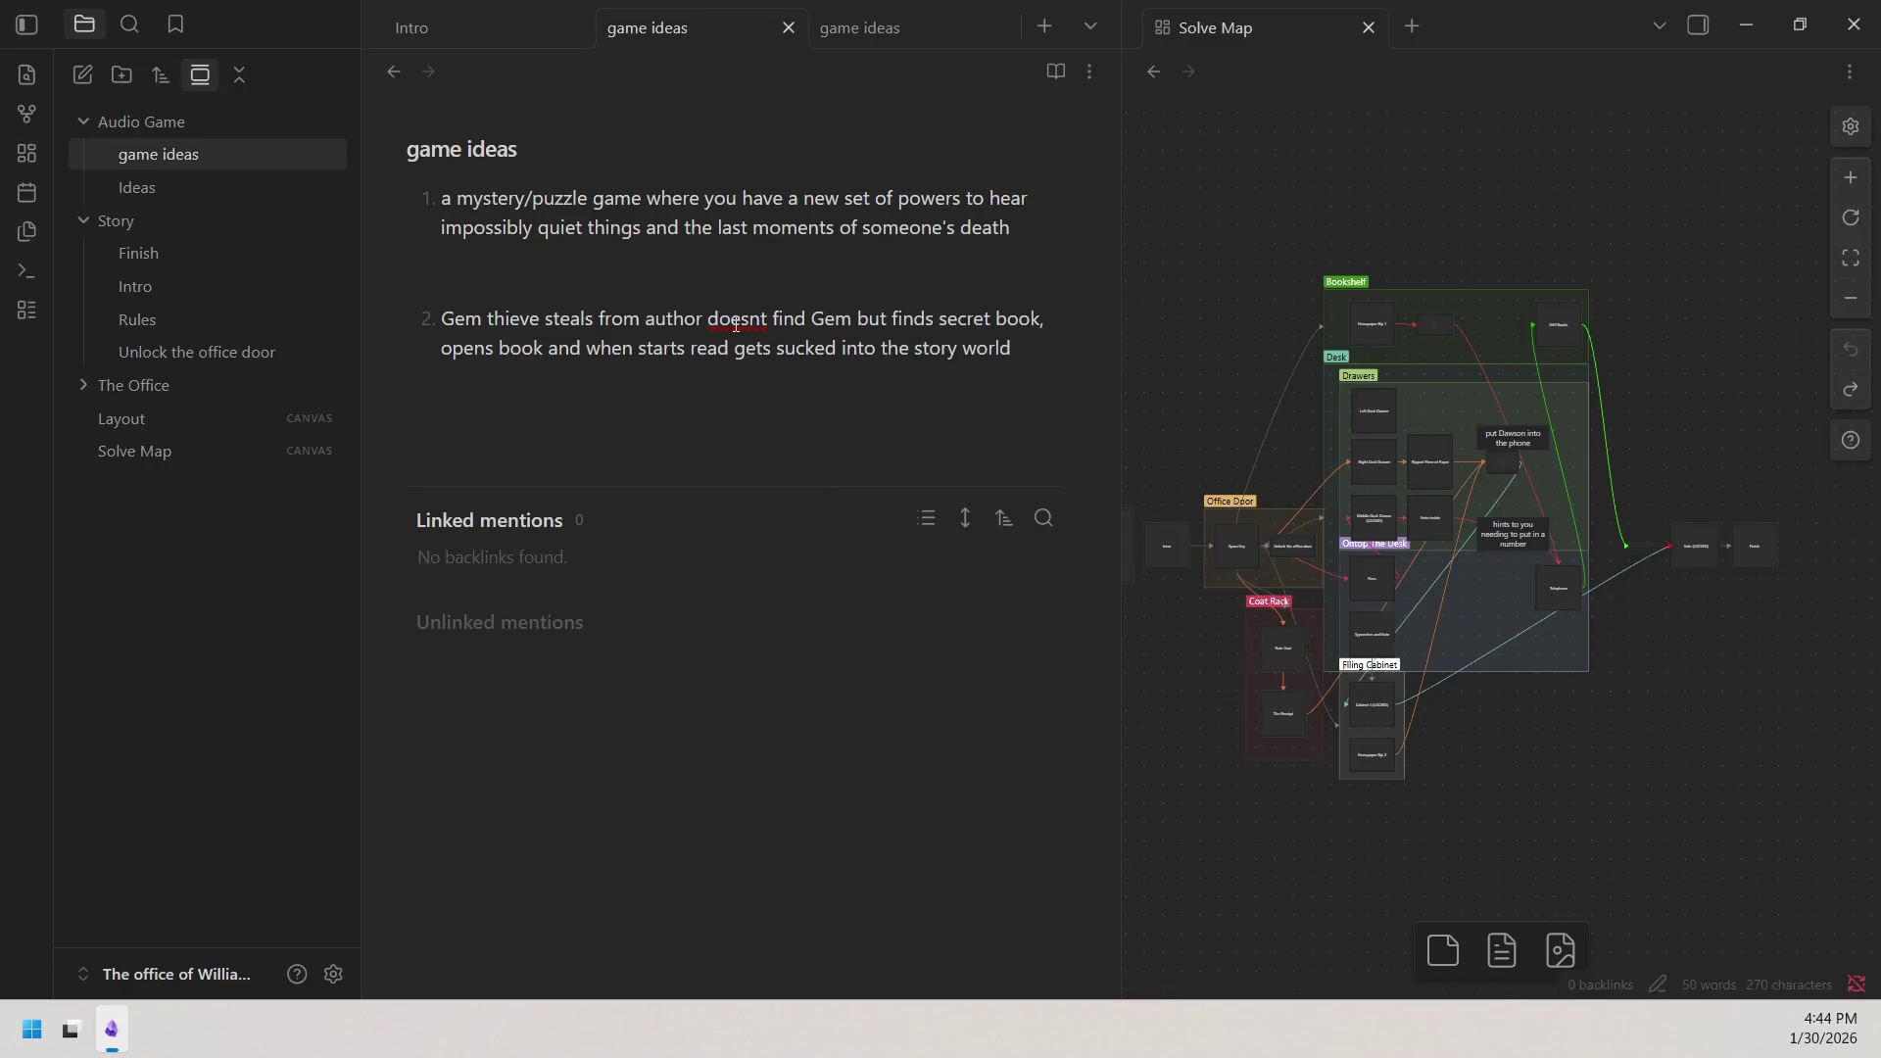
pyautogui.write('.')
pyautogui.press('BackSpace')
pyautogui.write('and')
# Add ', of a murder mystery, gains new powers to see the deads last moments', fixing typos.
pyautogui.press('BackSpace')
pyautogui.press('BackSpace')
pyautogui.press('BackSpace')
pyautogui.write('of a ')
pyautogui.write('murder ')
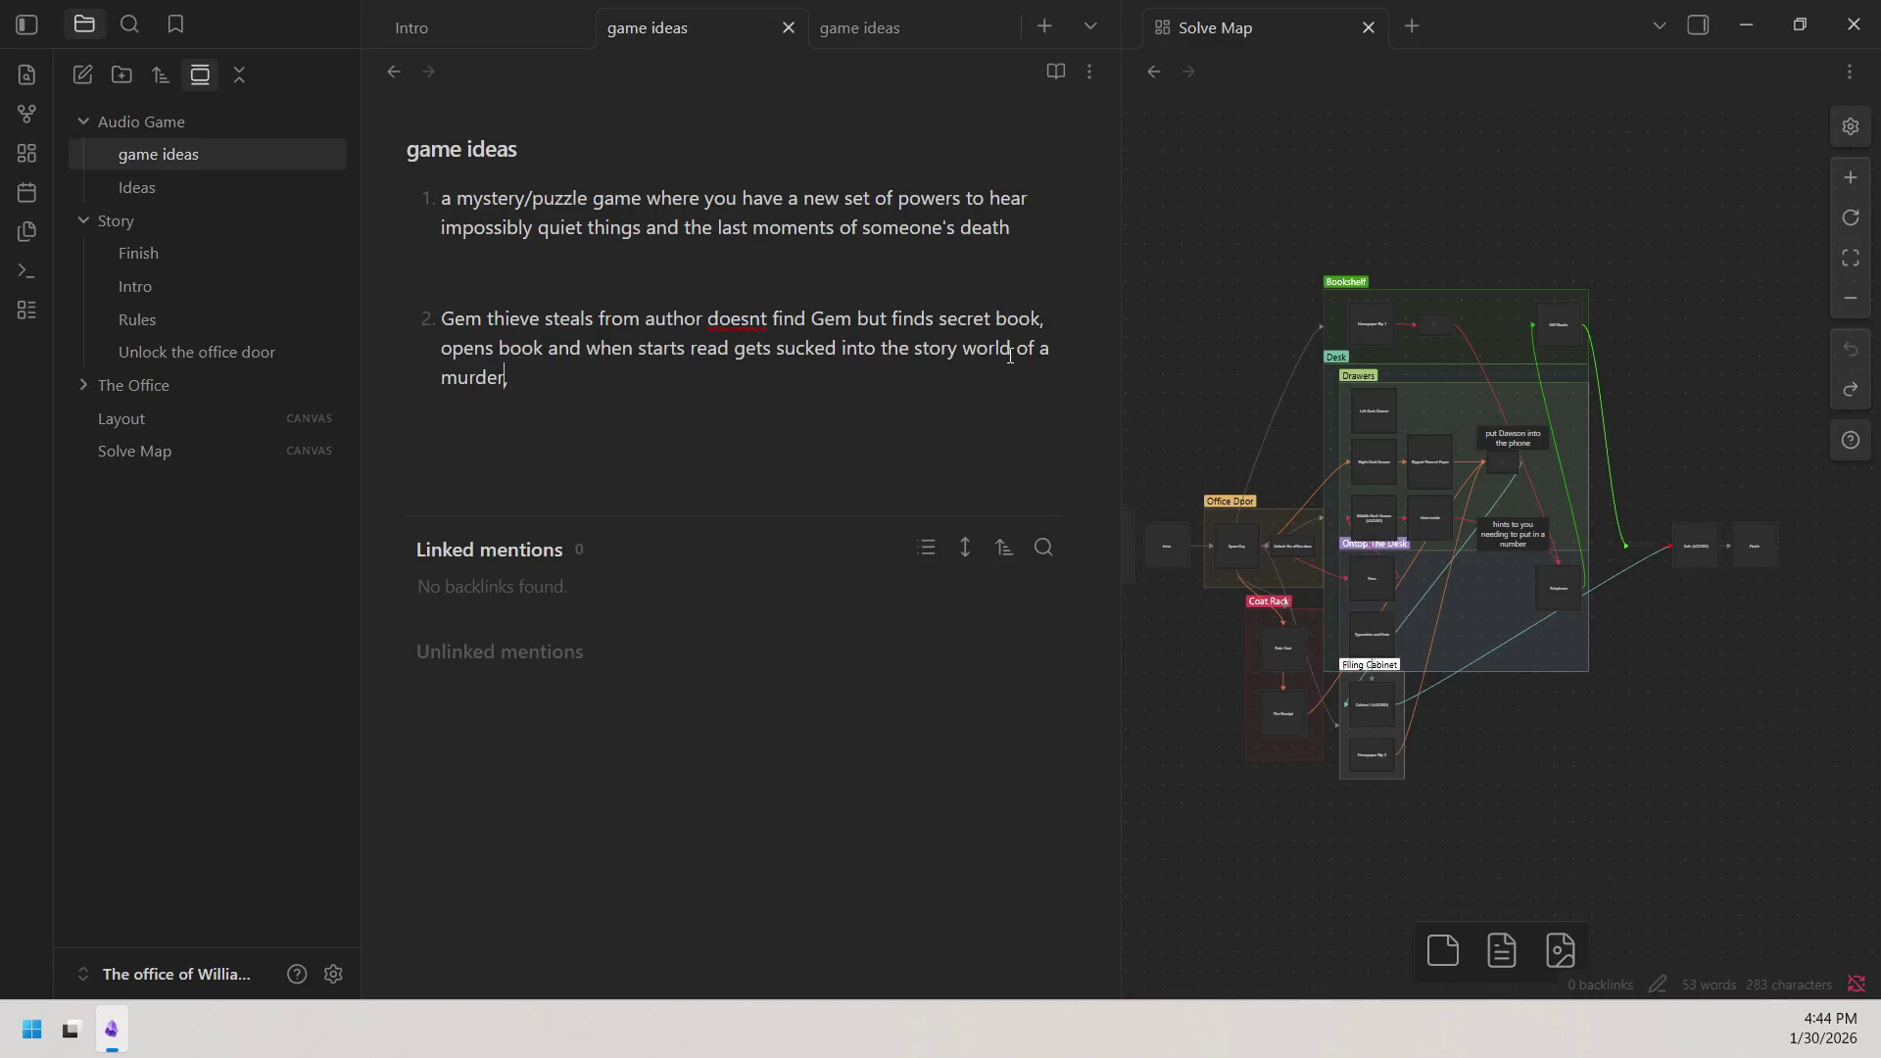
pyautogui.write('mystery')
pyautogui.write('n')
pyautogui.press('BackSpace')
pyautogui.write('gains new ')
pyautogui.write('powers ')
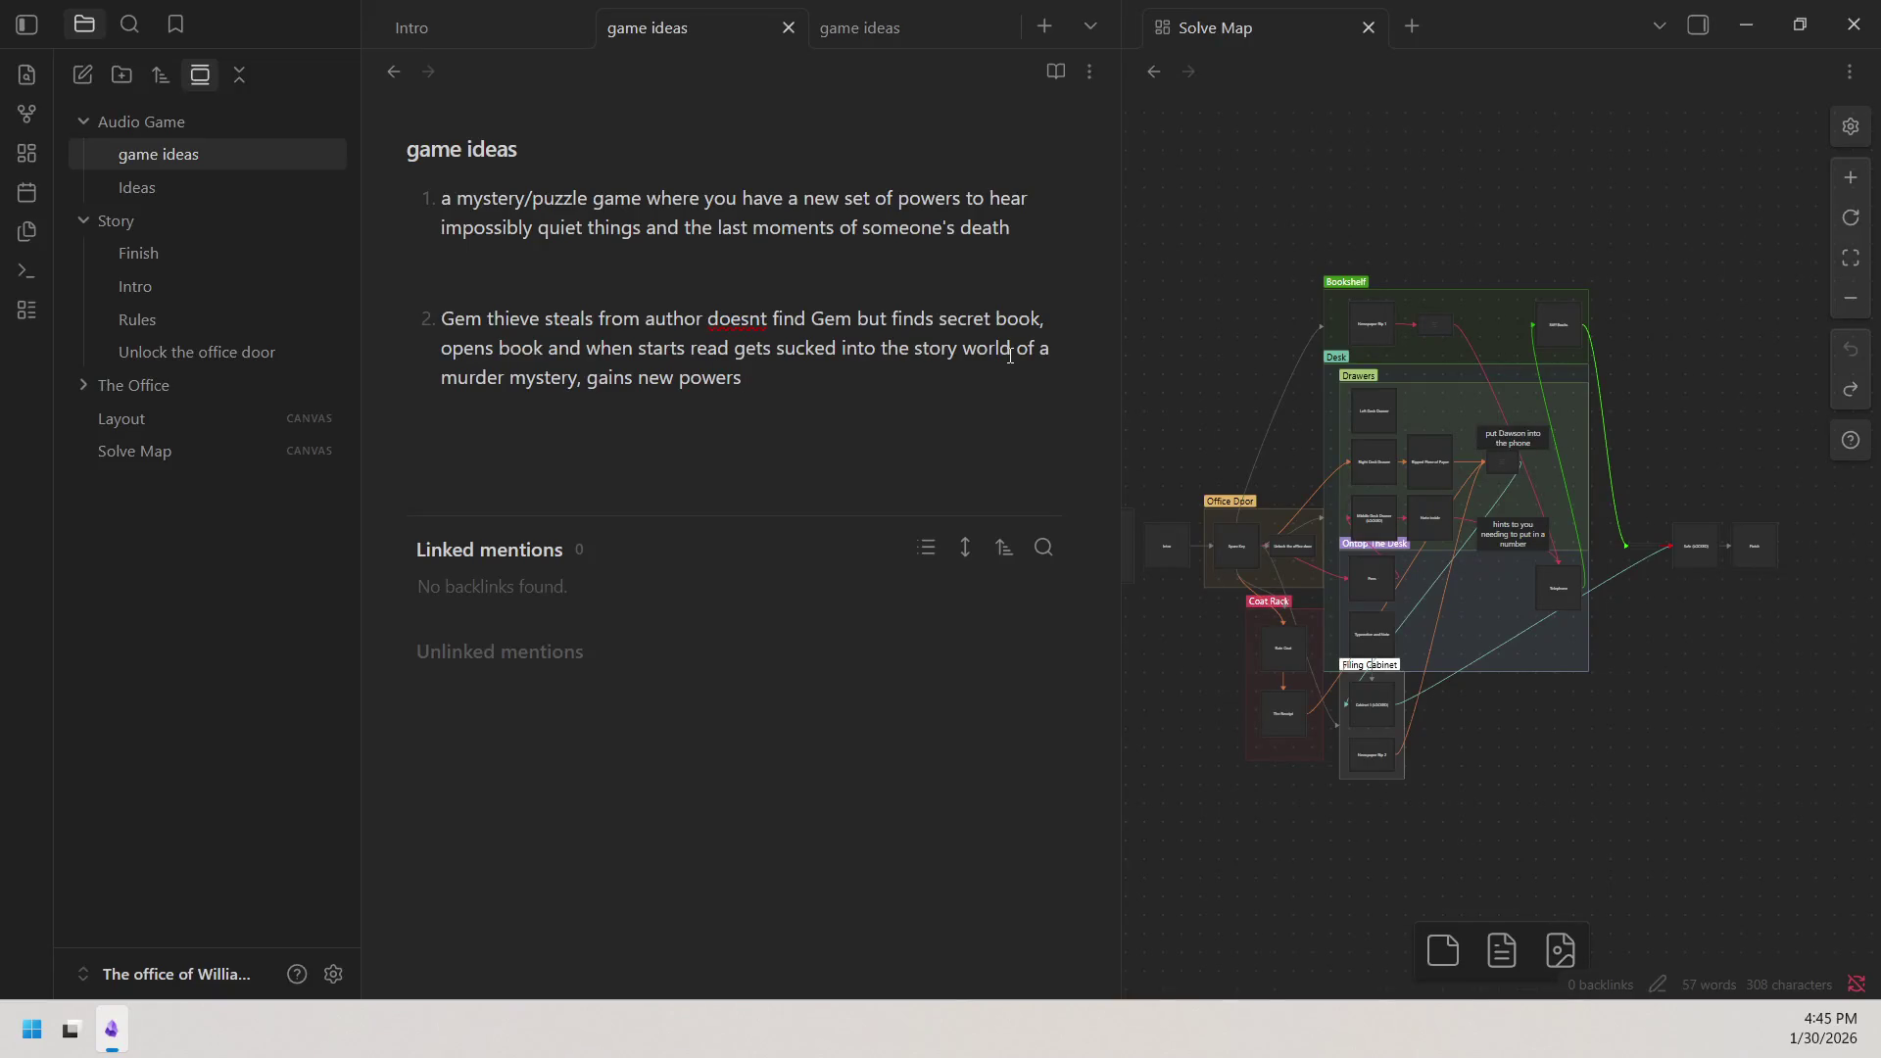
pyautogui.write('to see the deads')
pyautogui.write(' last moments and')
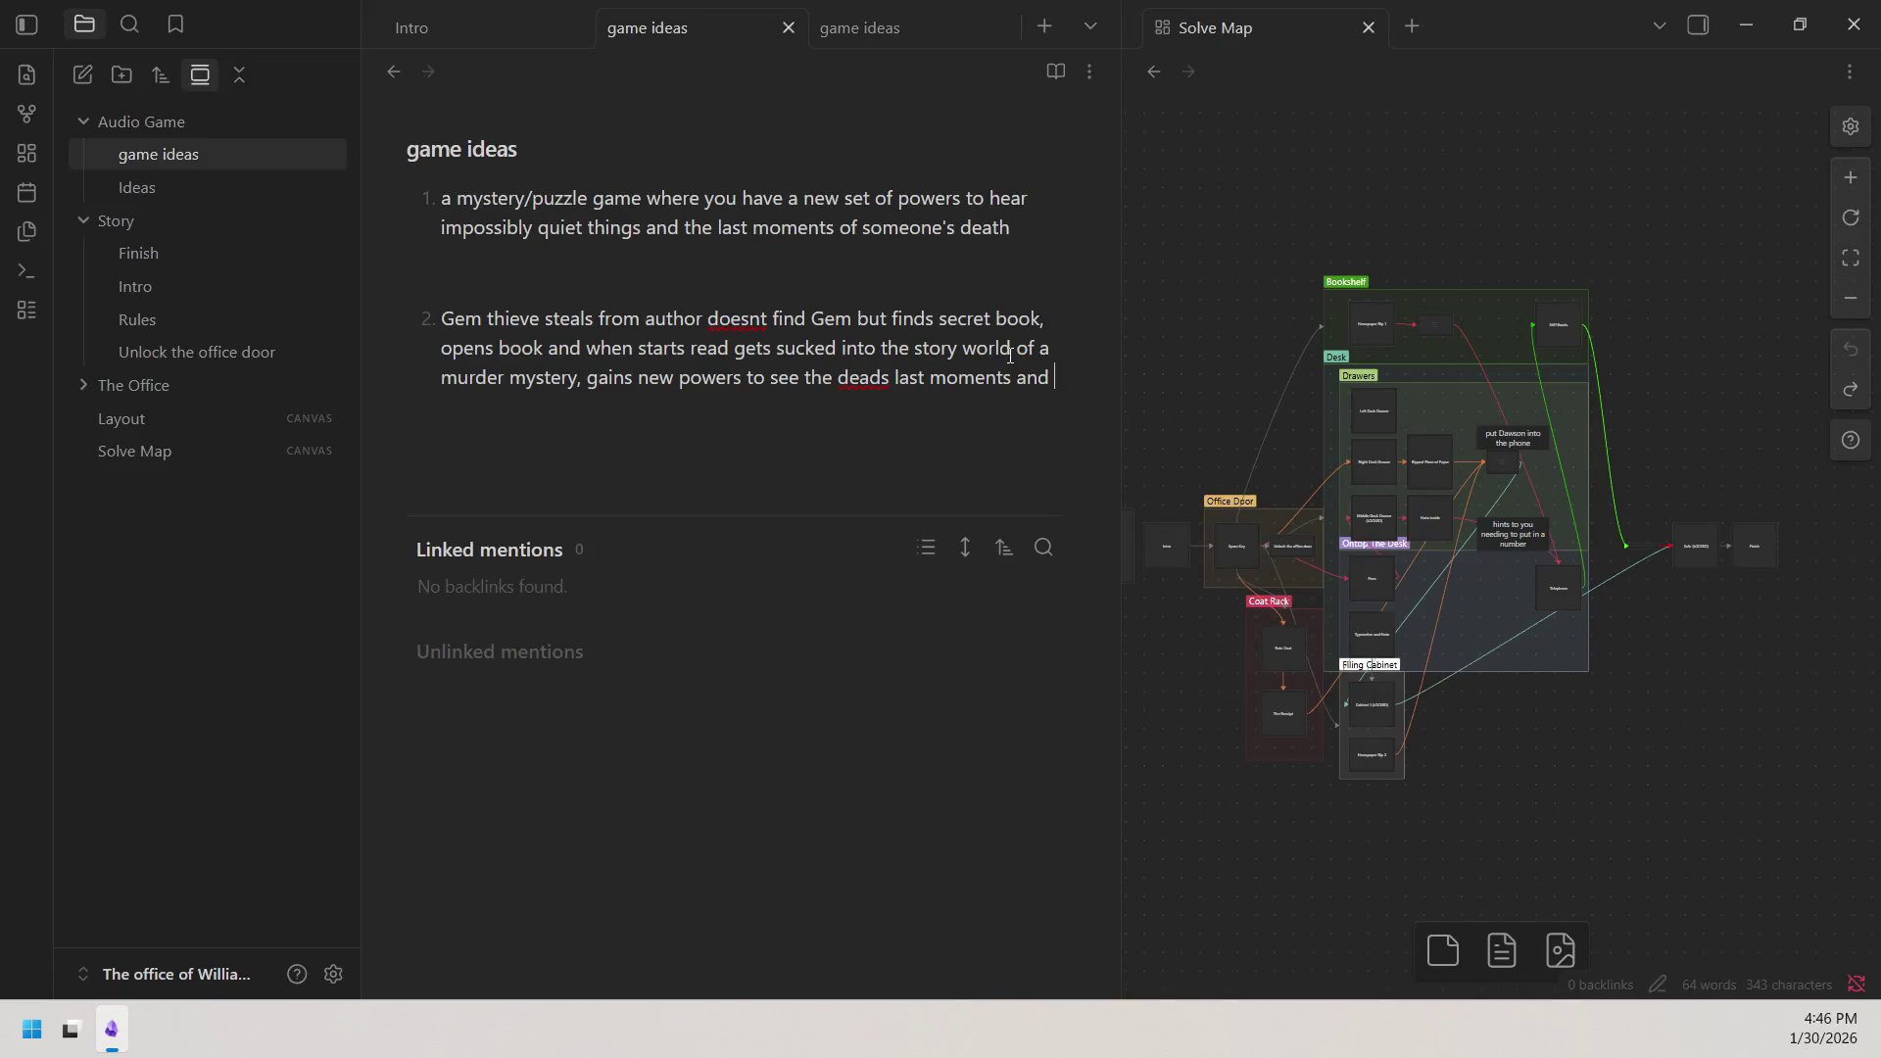
pyautogui.press('BackSpace')
pyautogui.press('BackSpace')
pyautogui.press('BackSpace')
pyautogui.press('BackSpace')
pyautogui.moveTo(989, 199); pyautogui.dragTo(1030, 260)
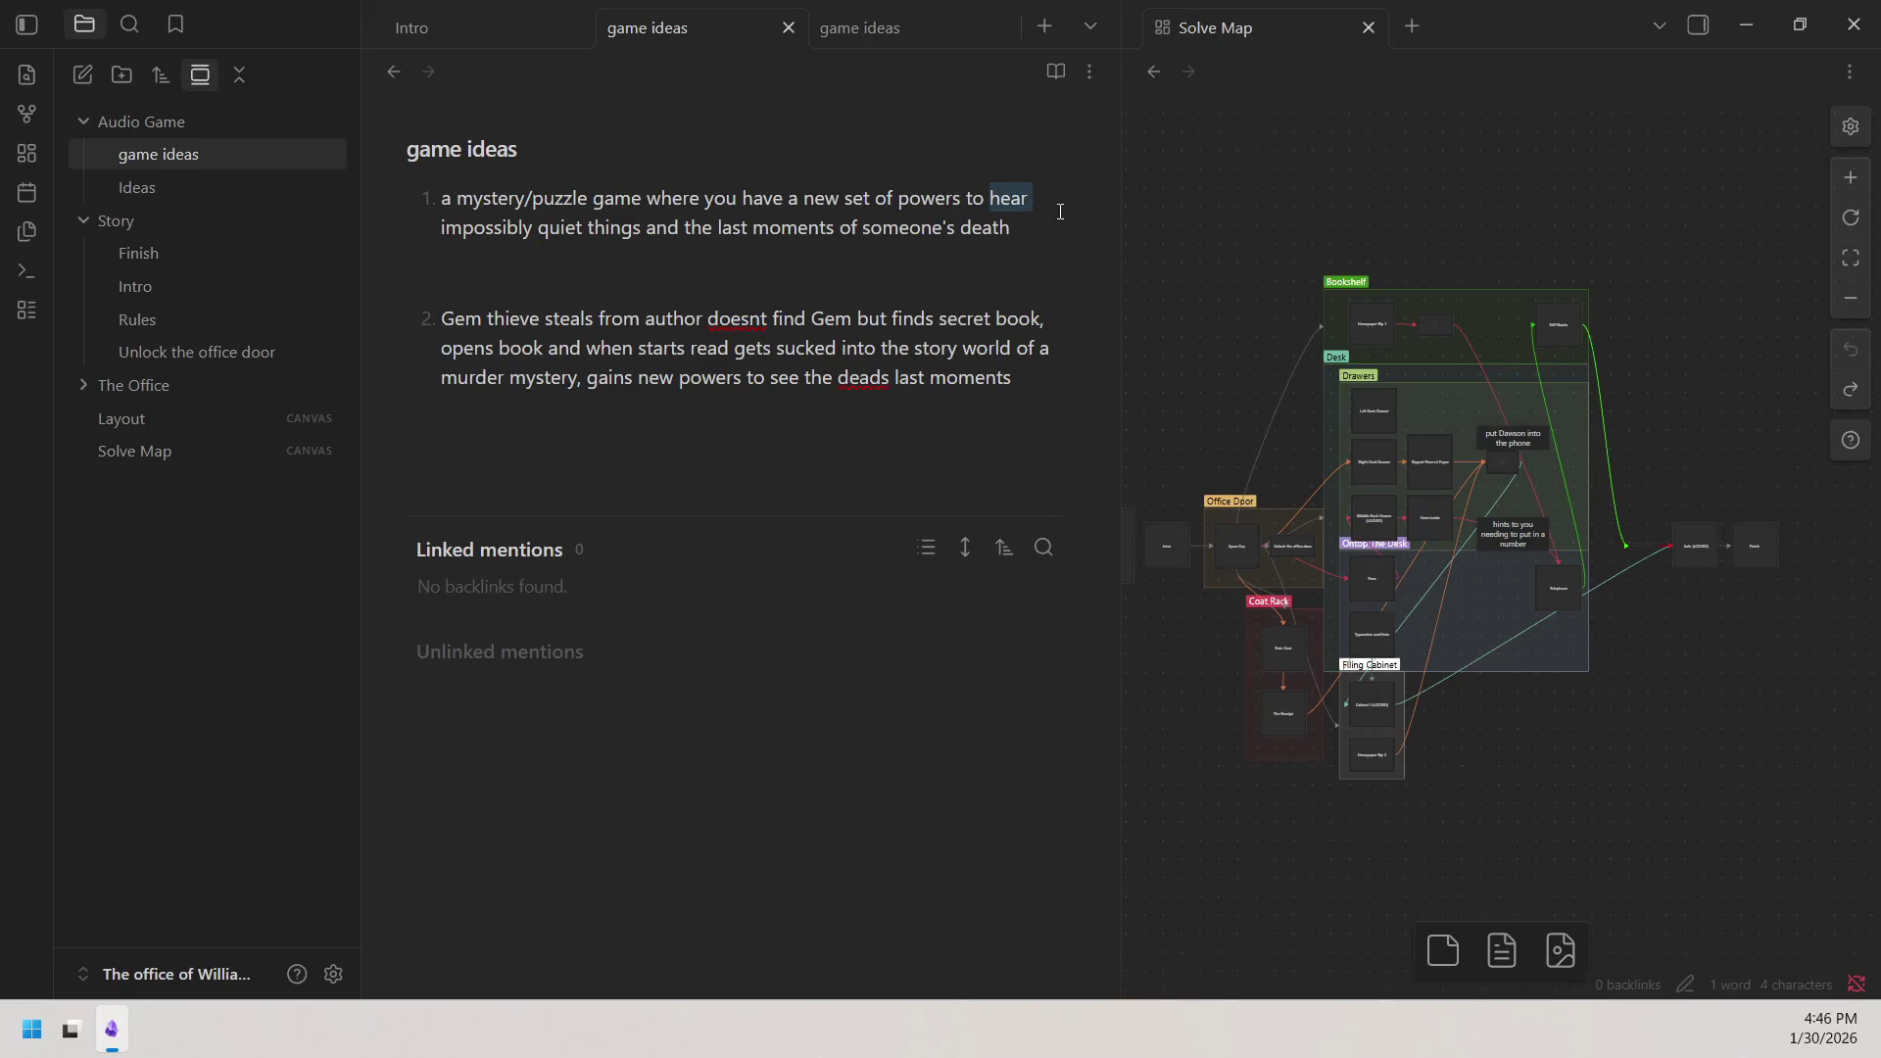
# Copy item 1's powers phrase and paste it over 'see the deads last moments' in item 2.
pyautogui.rightClick(1020, 240)
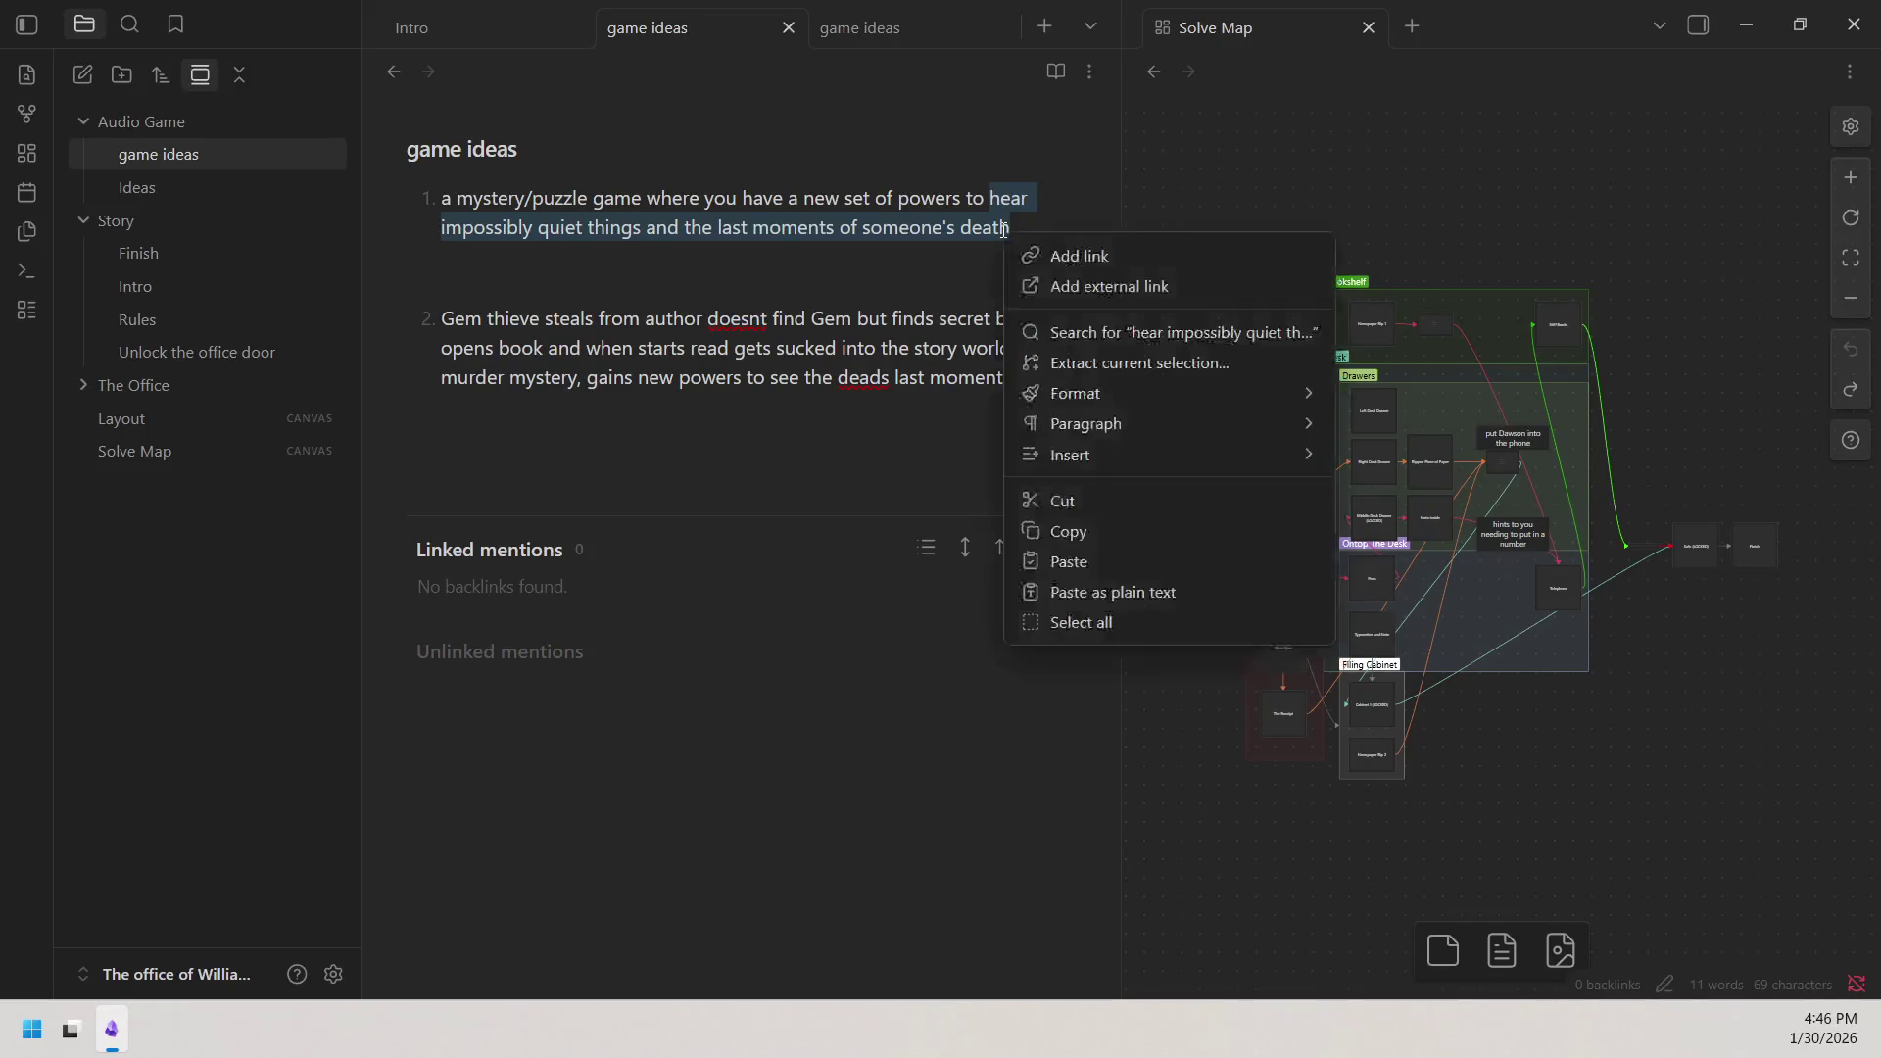
pyautogui.click(1088, 530)
pyautogui.moveTo(893, 377); pyautogui.dragTo(1052, 393)
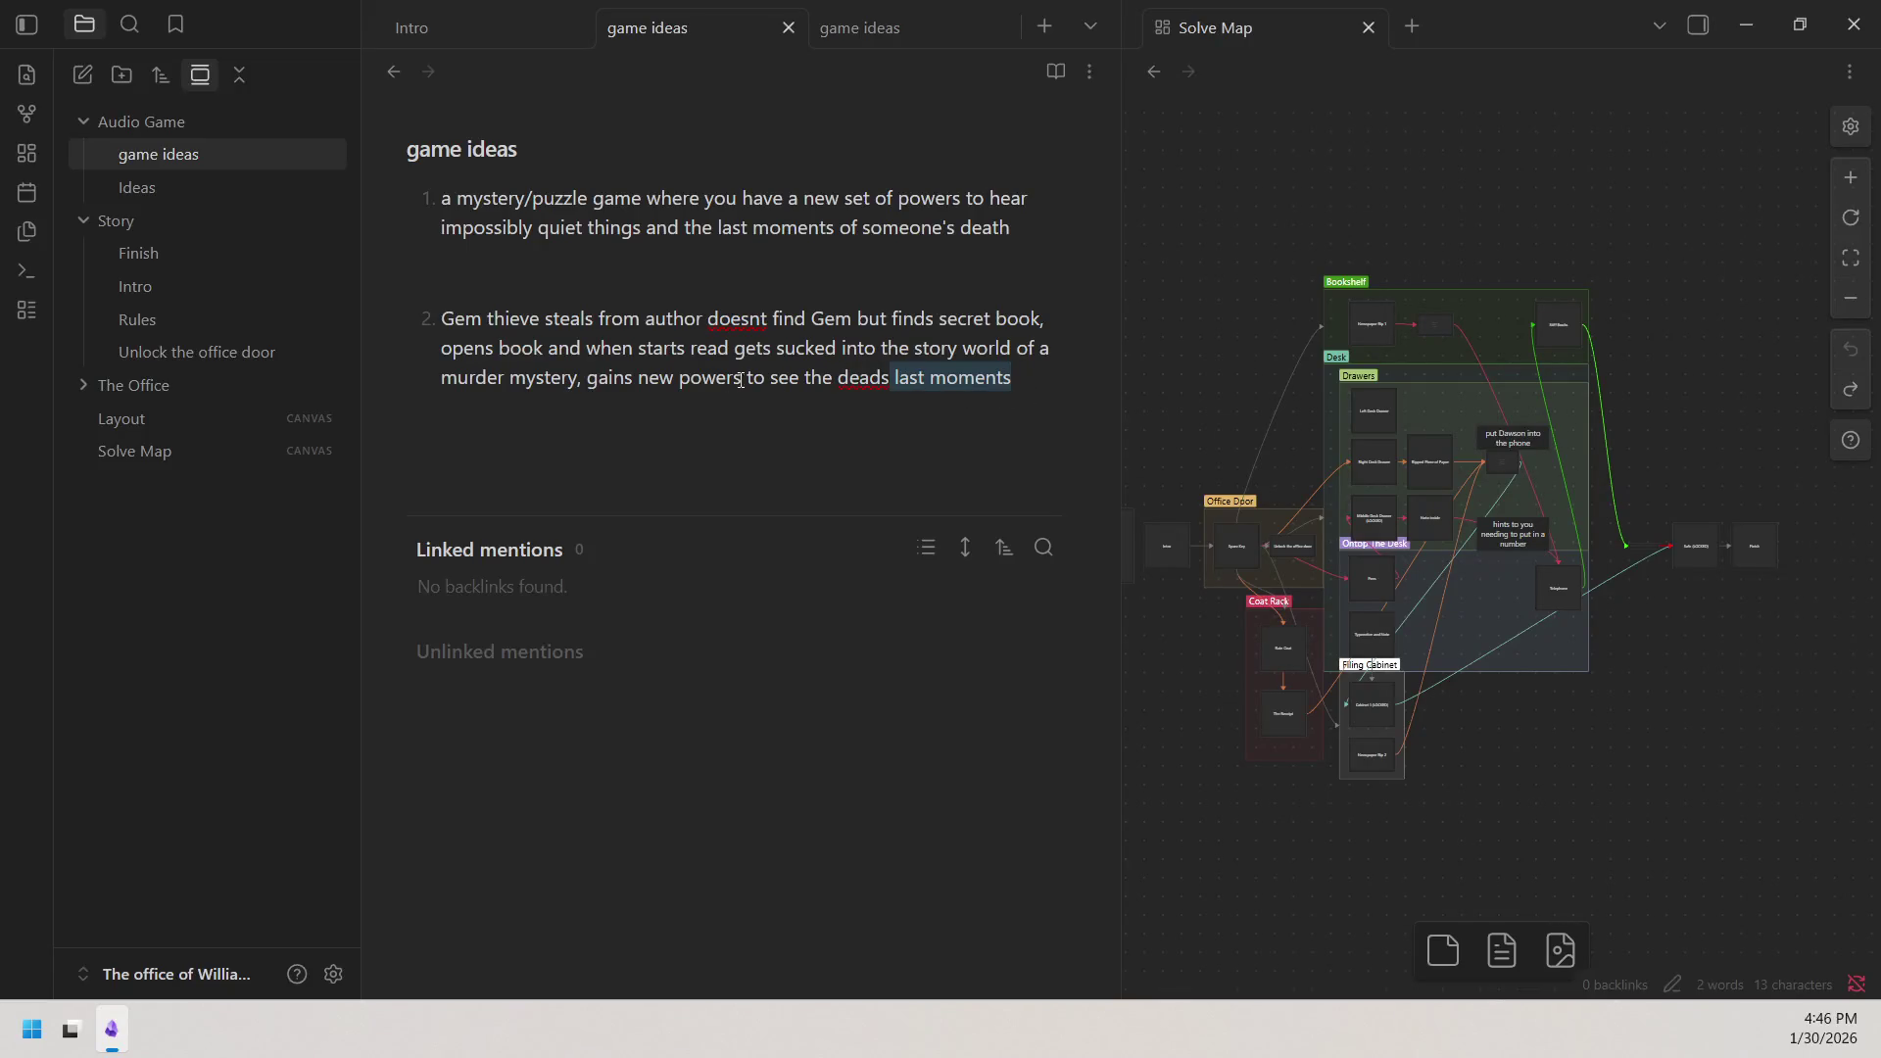
pyautogui.moveTo(769, 378); pyautogui.dragTo(1052, 418)
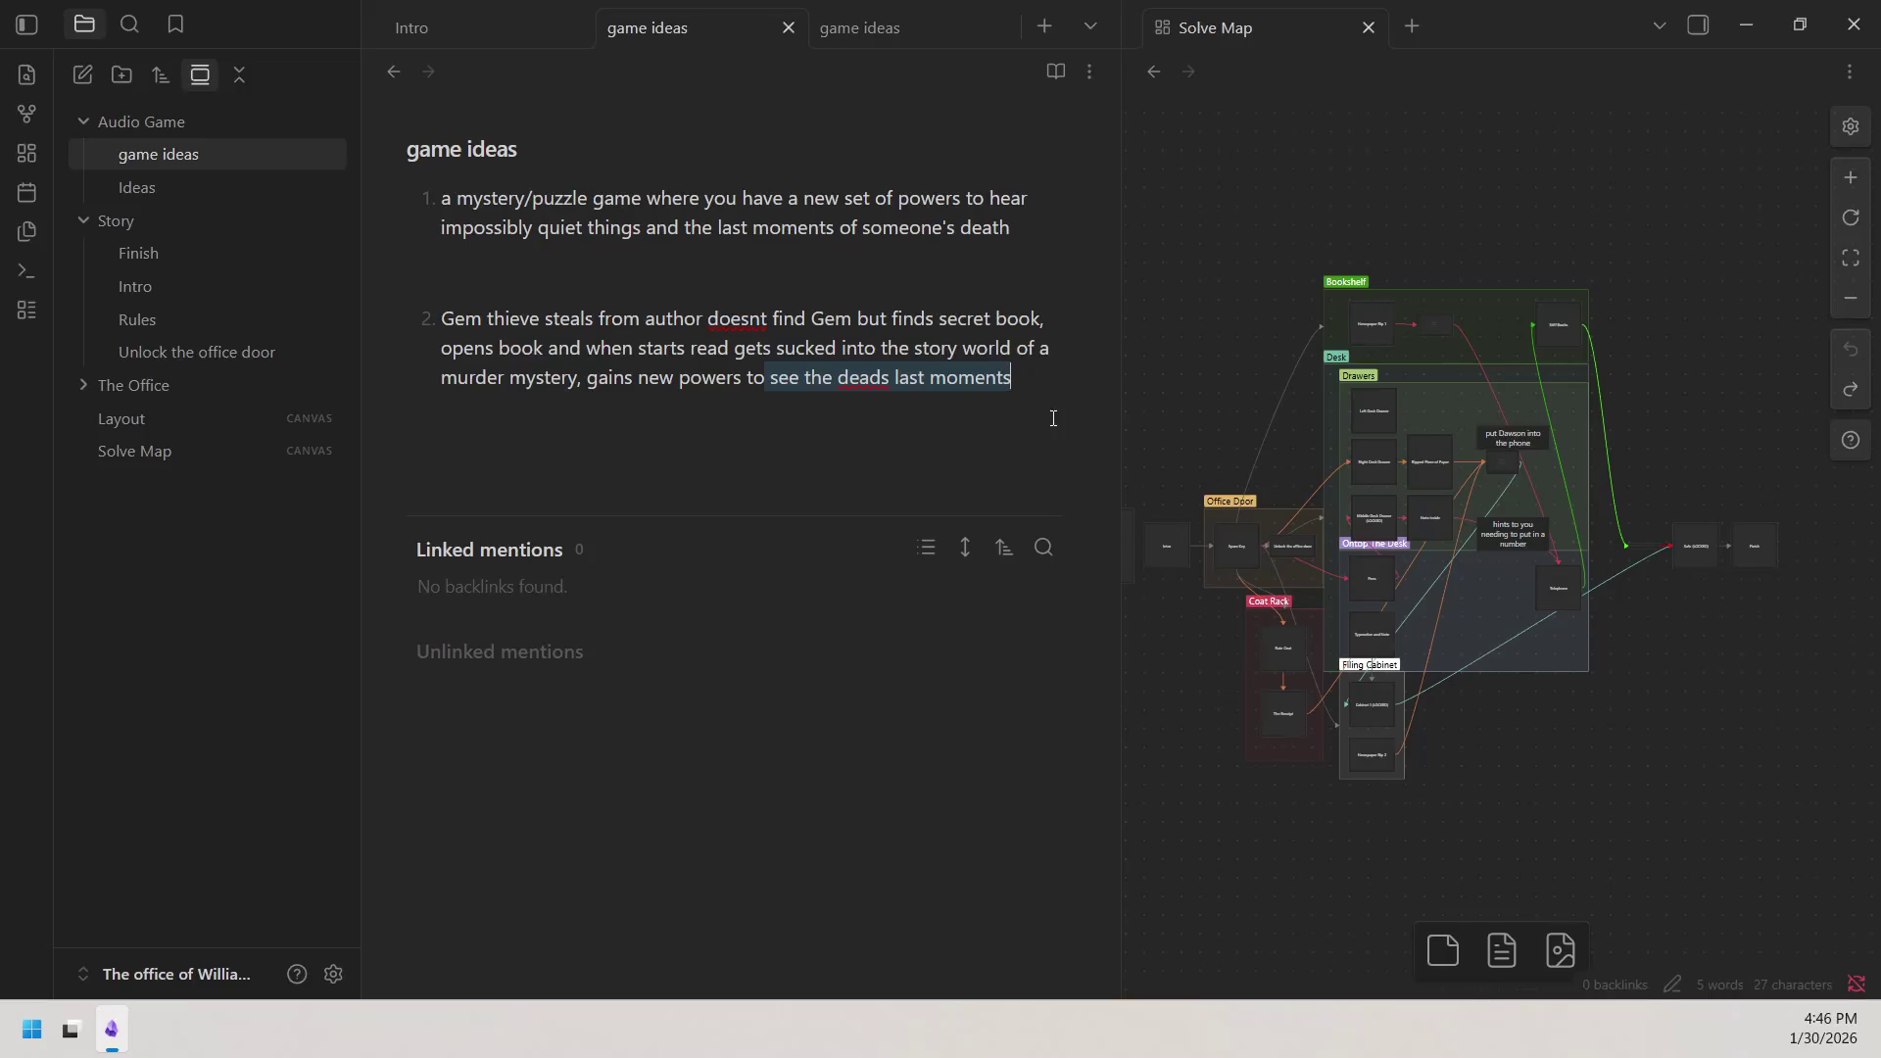
pyautogui.rightClick(884, 388)
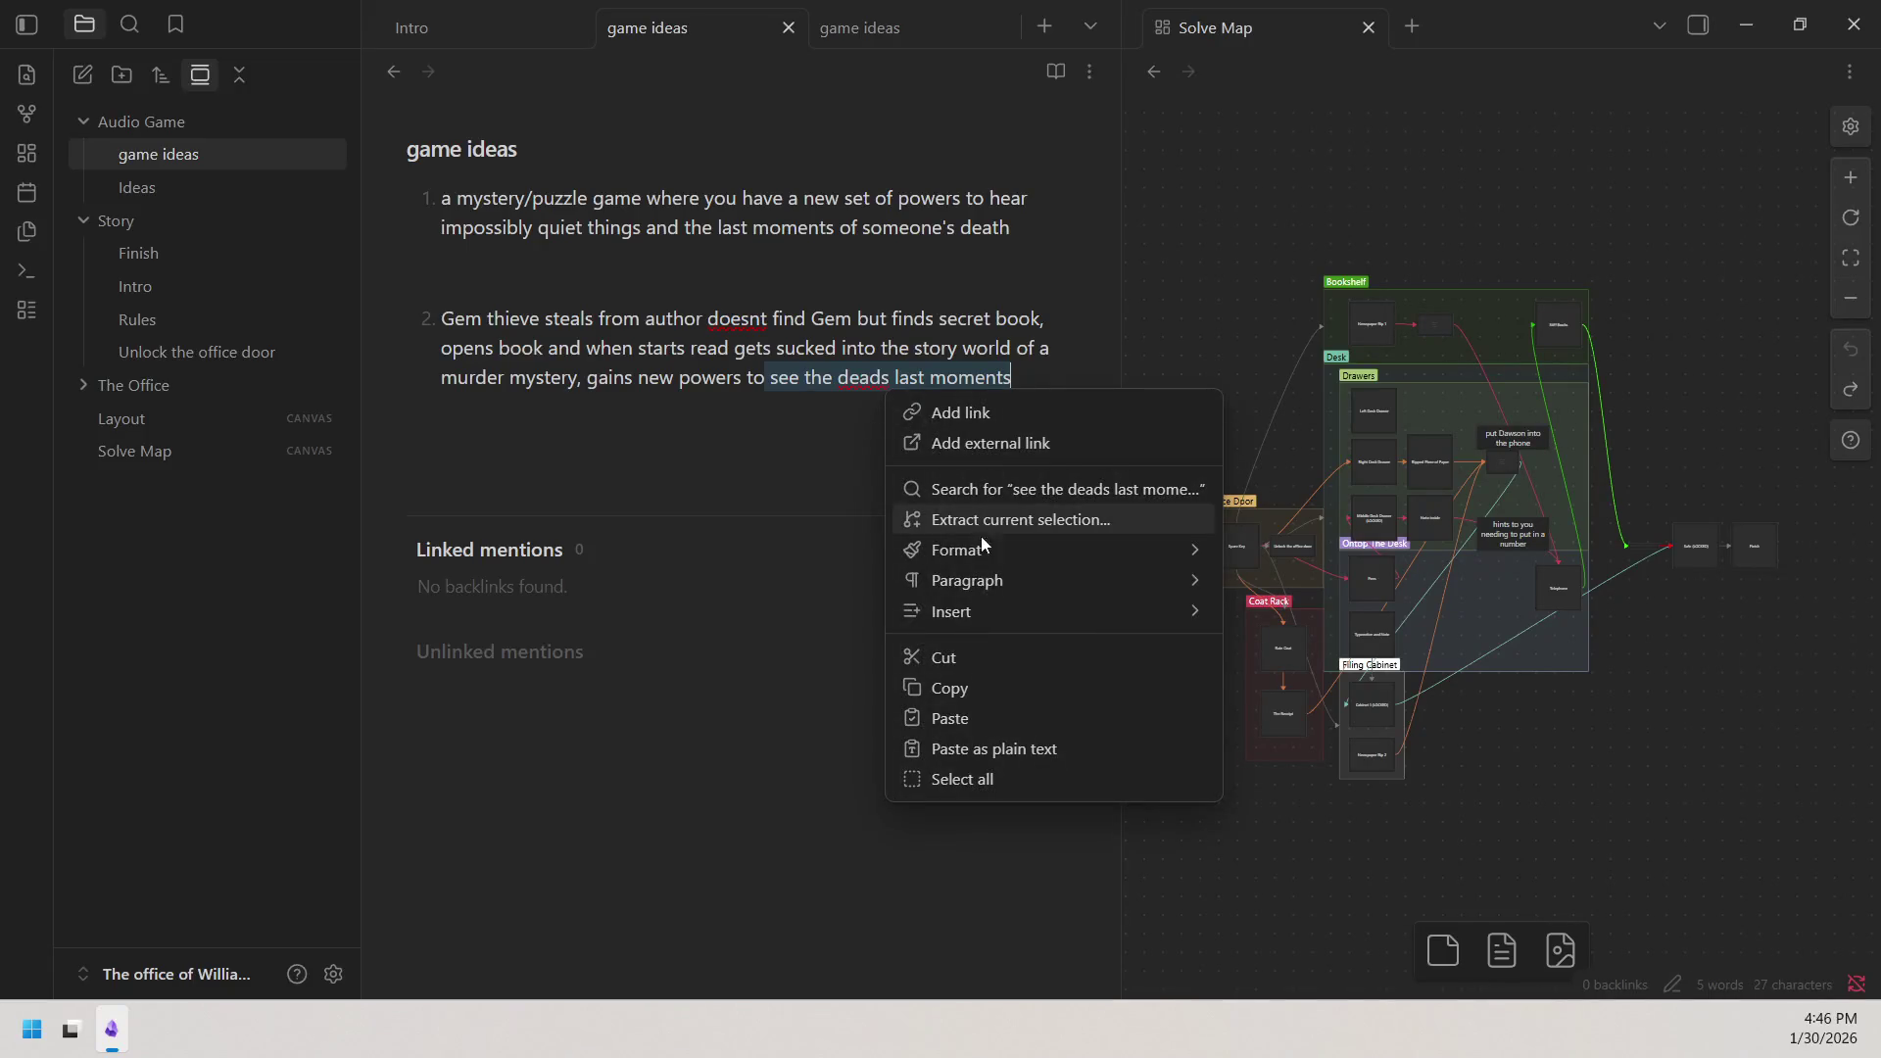
pyautogui.click(972, 719)
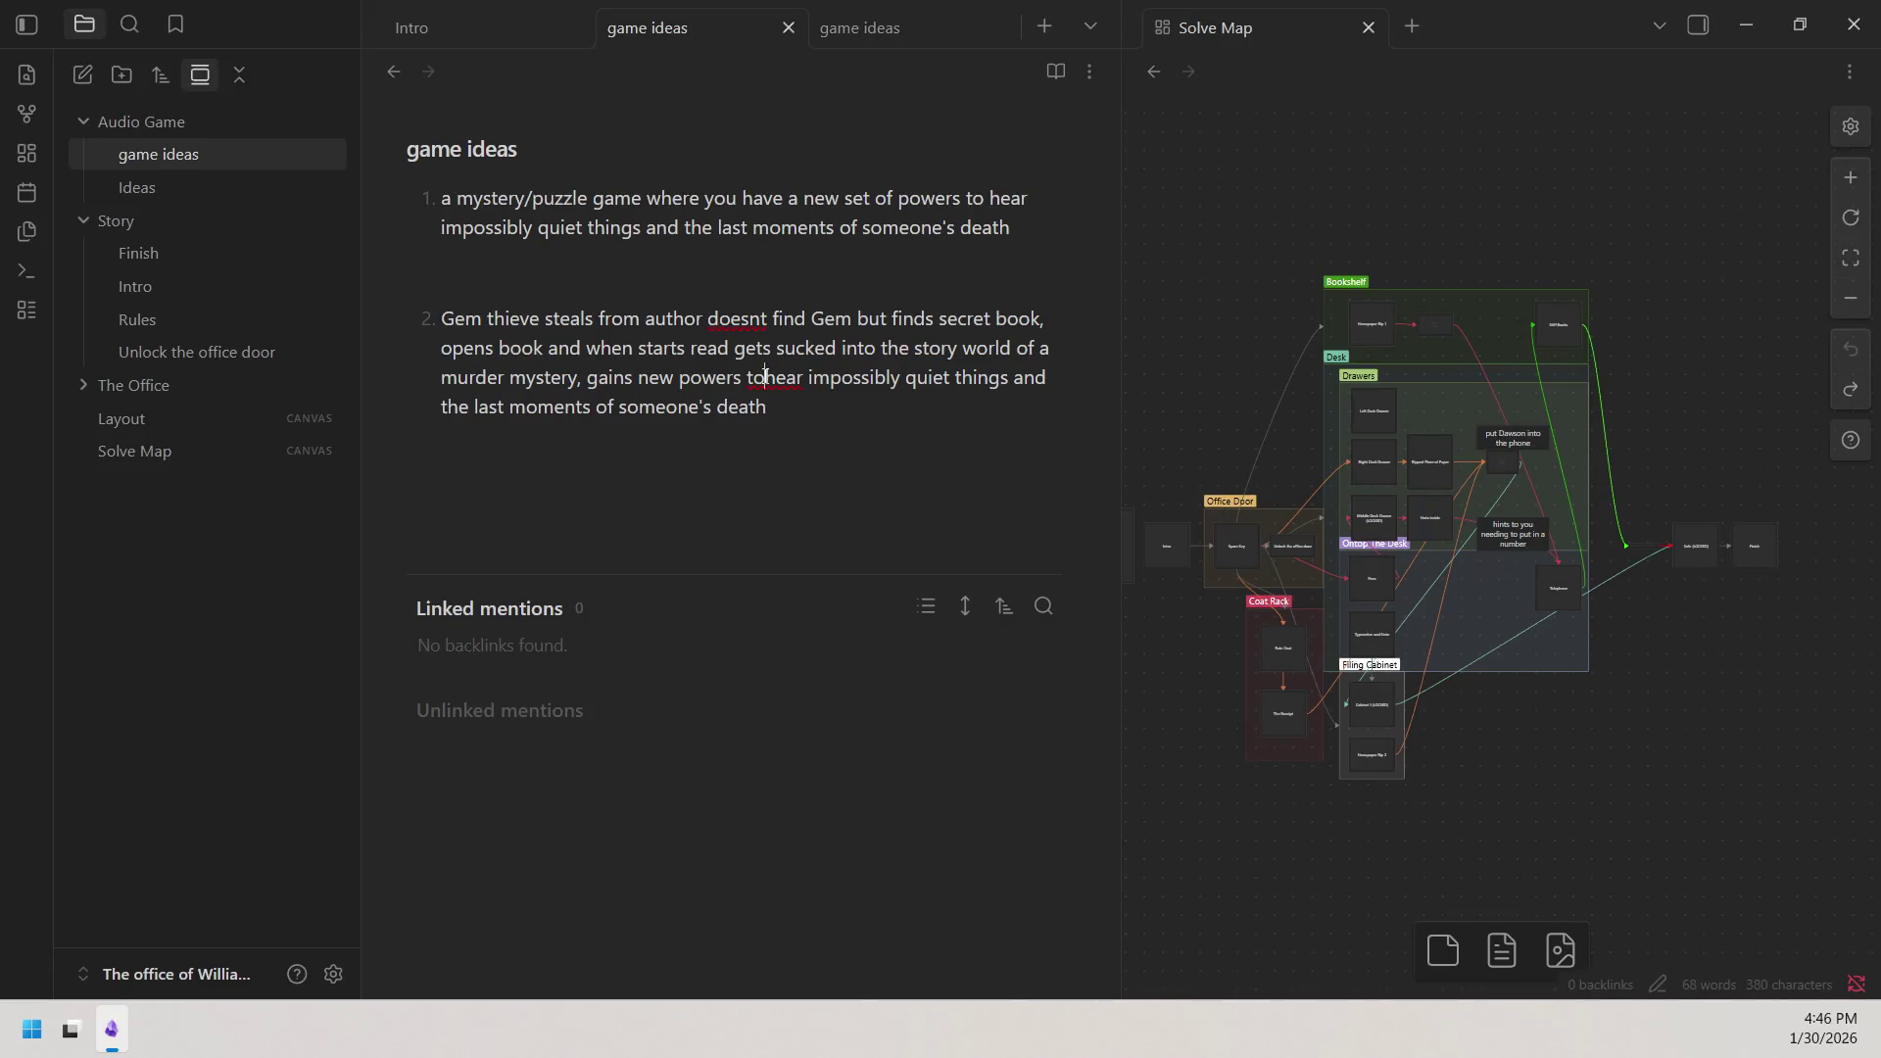
# Correct 'doesnt' to 'doesn't' via the spelling suggestion.
pyautogui.rightClick(748, 319)
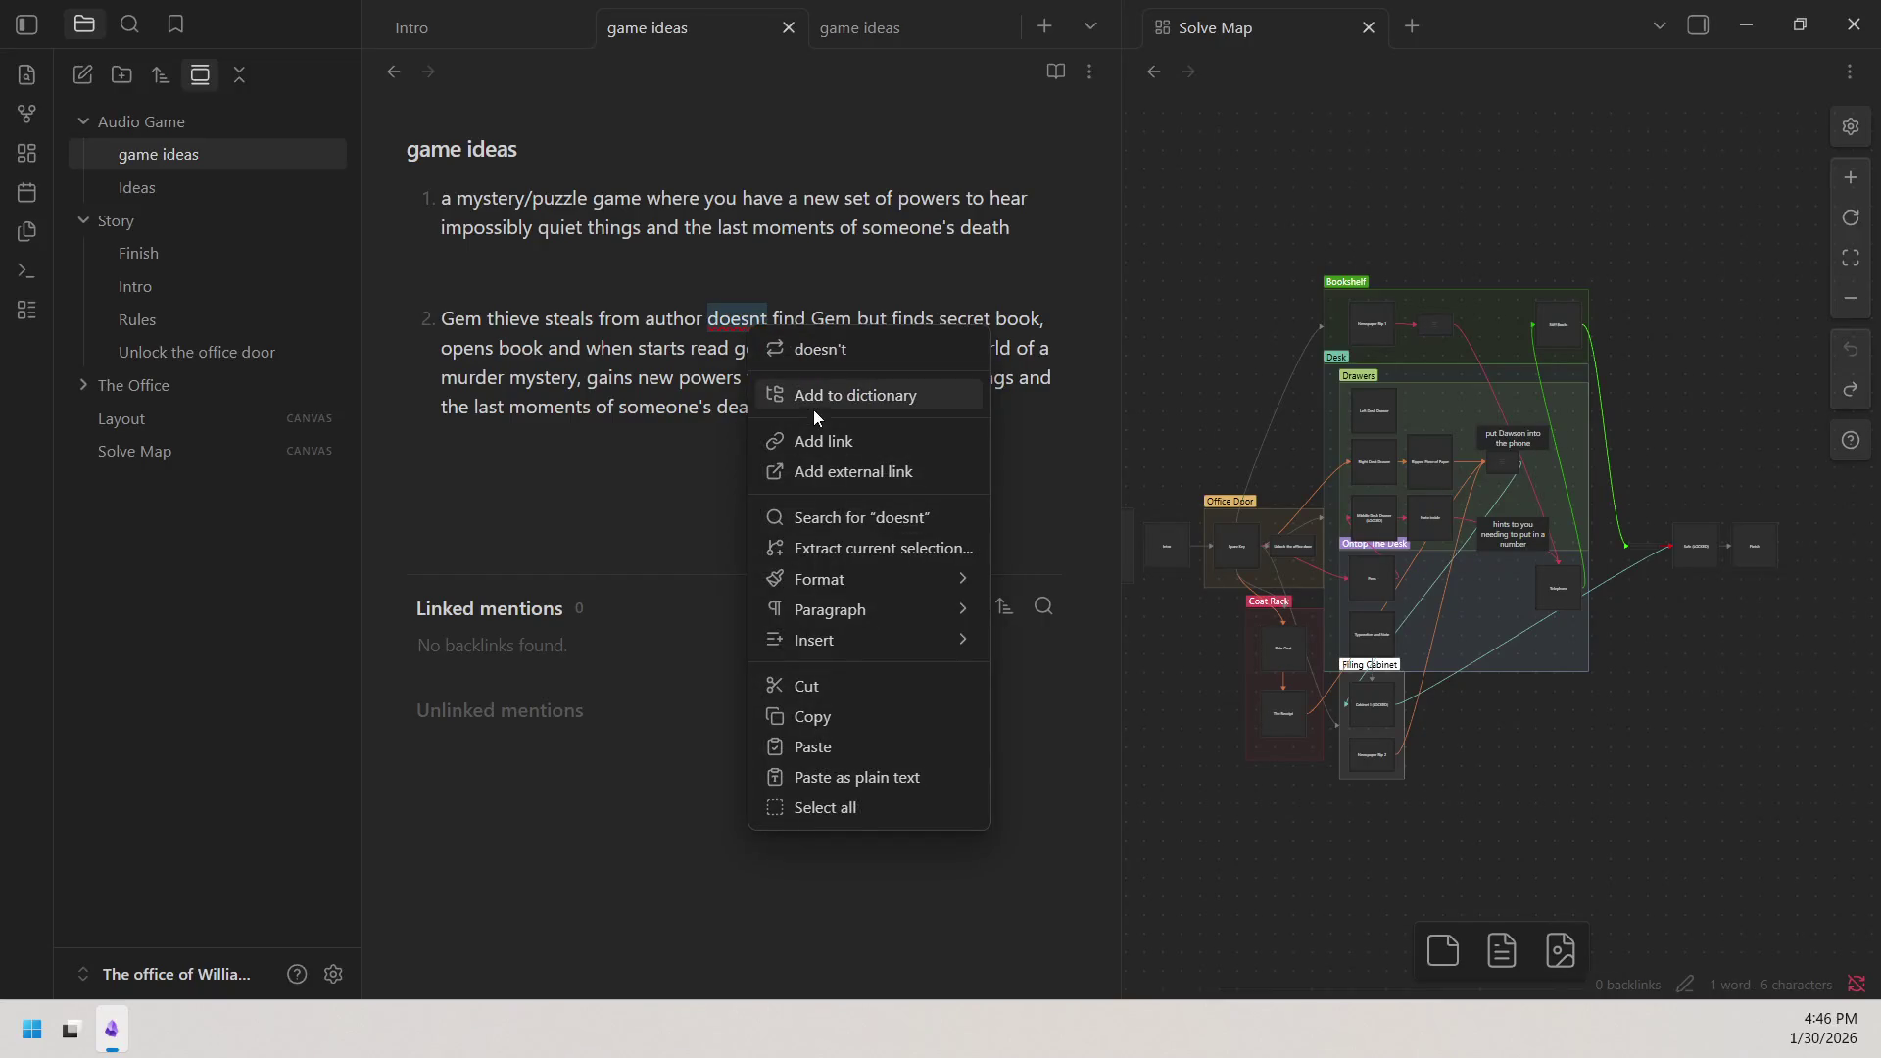
pyautogui.click(824, 353)
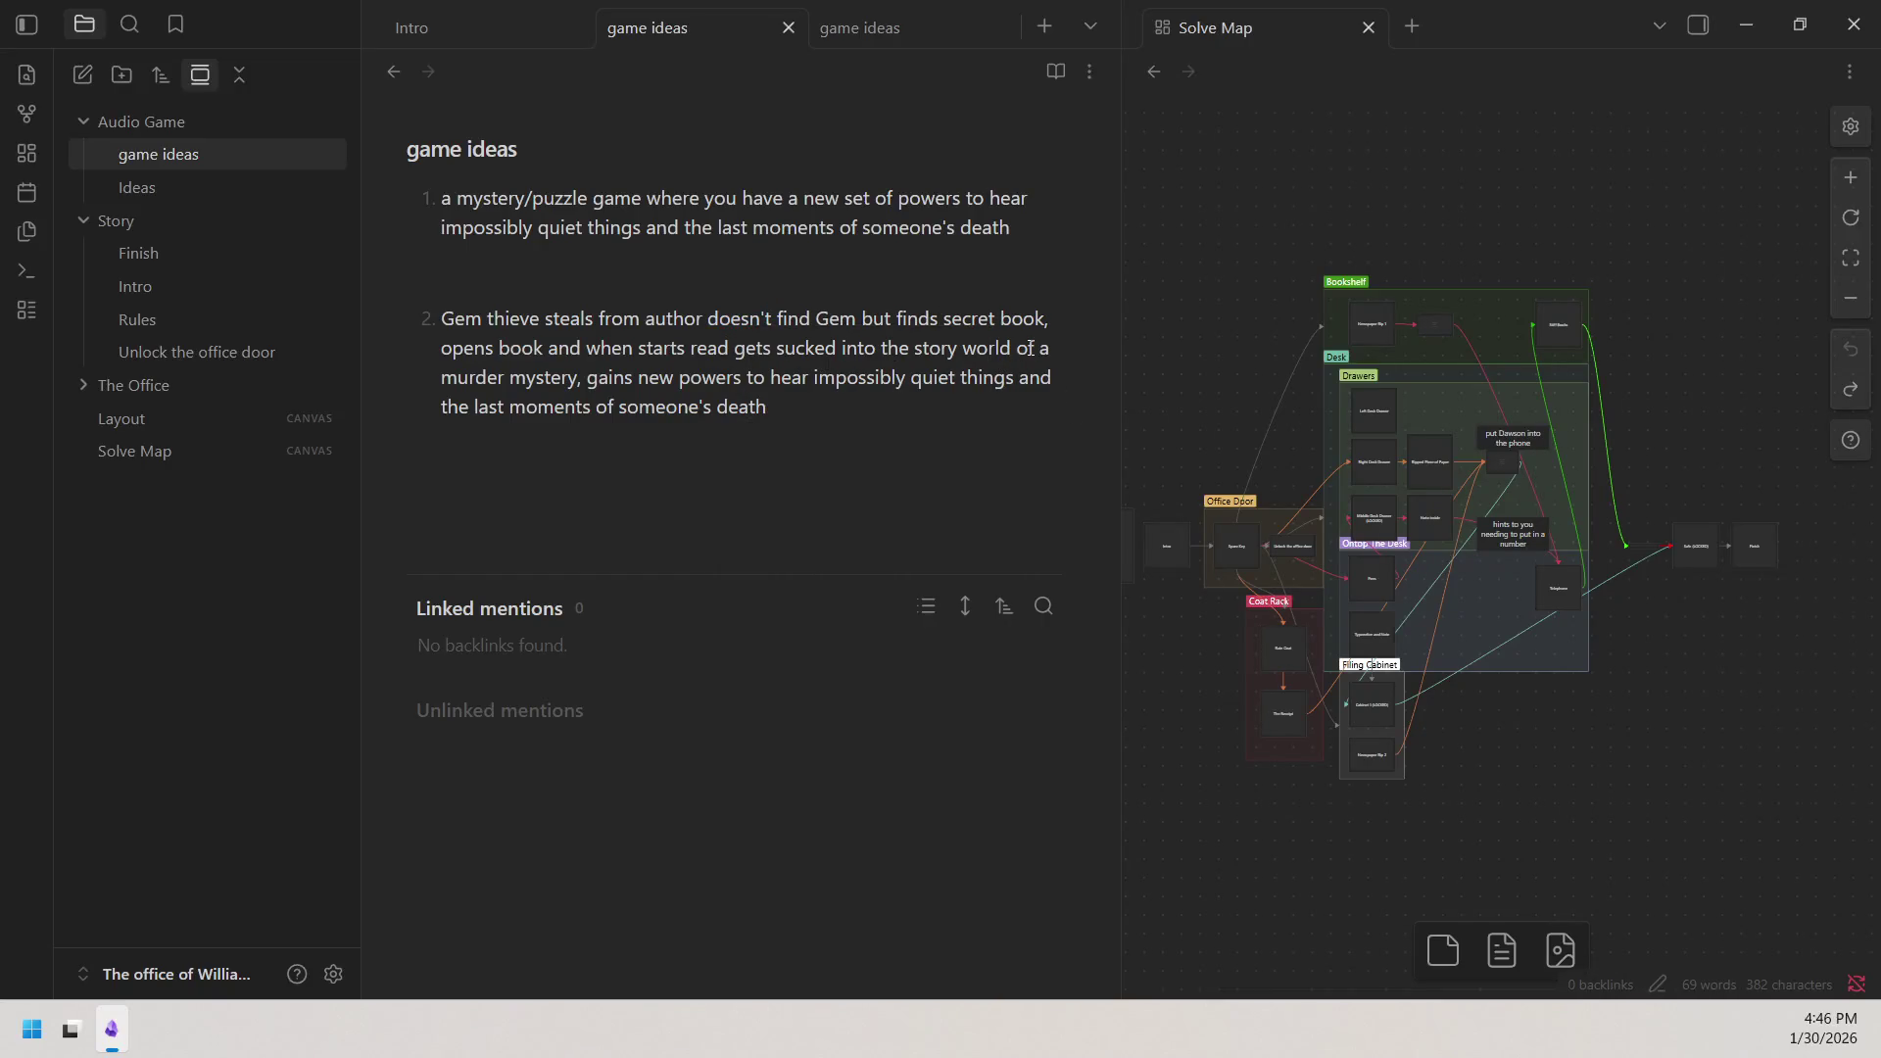
# Touch up item 2's wording and fix 'theaf' and 'thieve' to 'thief'.
pyautogui.click(858, 319)
pyautogui.click(731, 346)
pyautogui.write('ing')
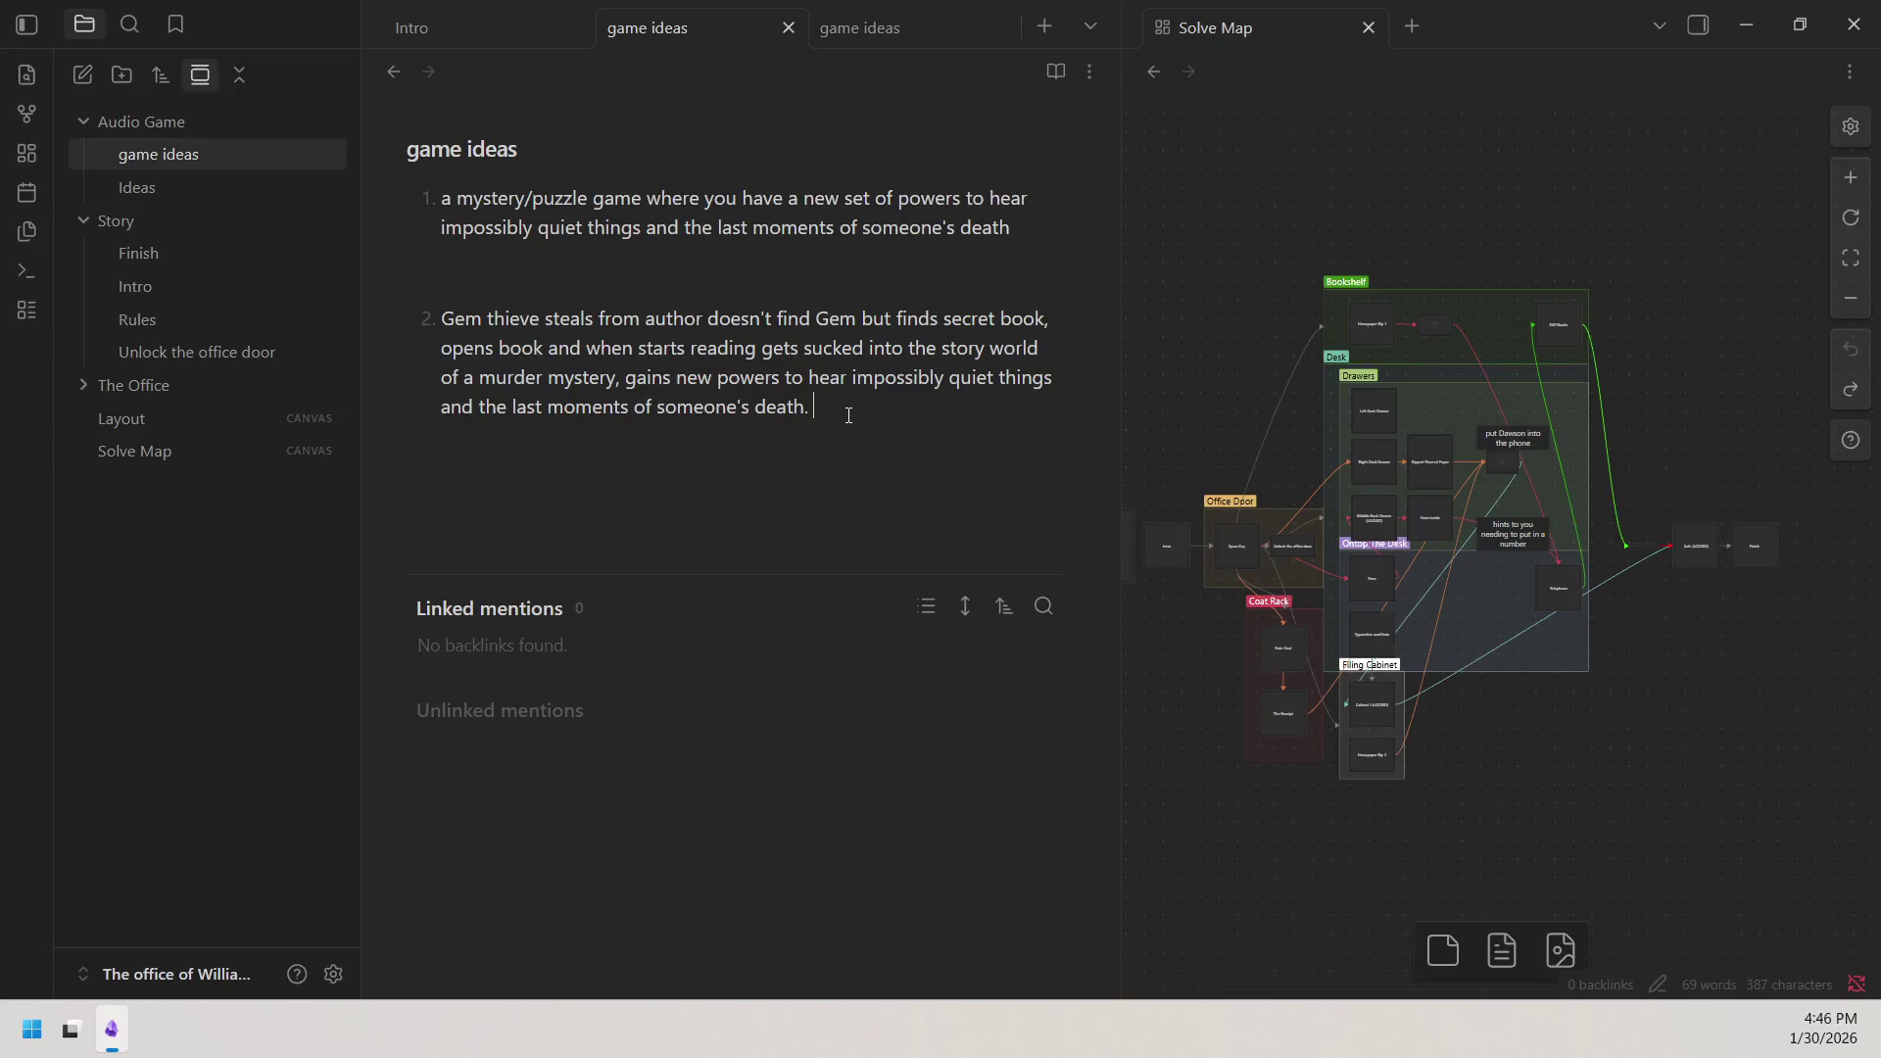
pyautogui.write('the ')
pyautogui.write('th')
pyautogui.write('efe')
pyautogui.press('BackSpace')
pyautogui.press('BackSpace')
pyautogui.write('af')
pyautogui.rightClick(867, 408)
pyautogui.click(984, 28)
pyautogui.click(542, 321)
pyautogui.press('BackSpace')
pyautogui.press('BackSpace')
pyautogui.write('f')
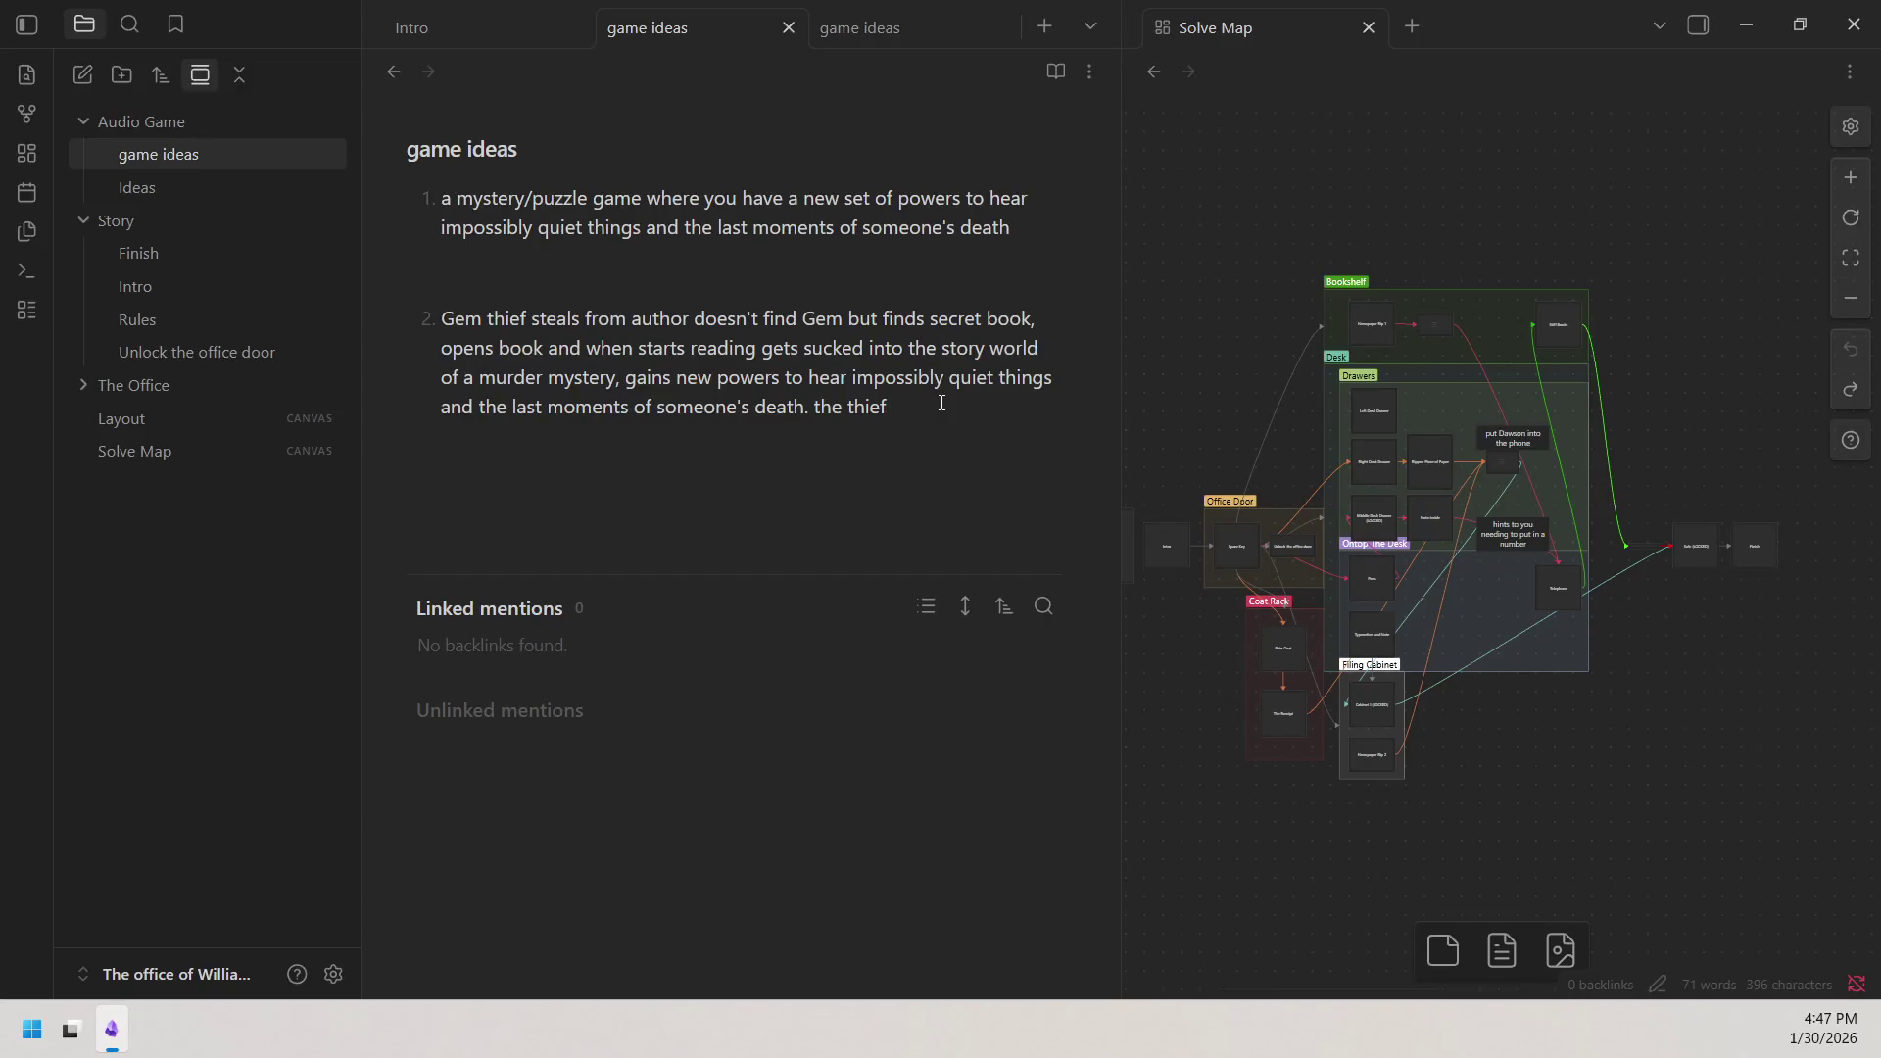
pyautogui.write('needs to ')
pyautogui.write('solve the murders')
# Write that the thief must solve the murder to escape, correcting 'murders', 'complete' and 'auther' typos.
pyautogui.press('BackSpace')
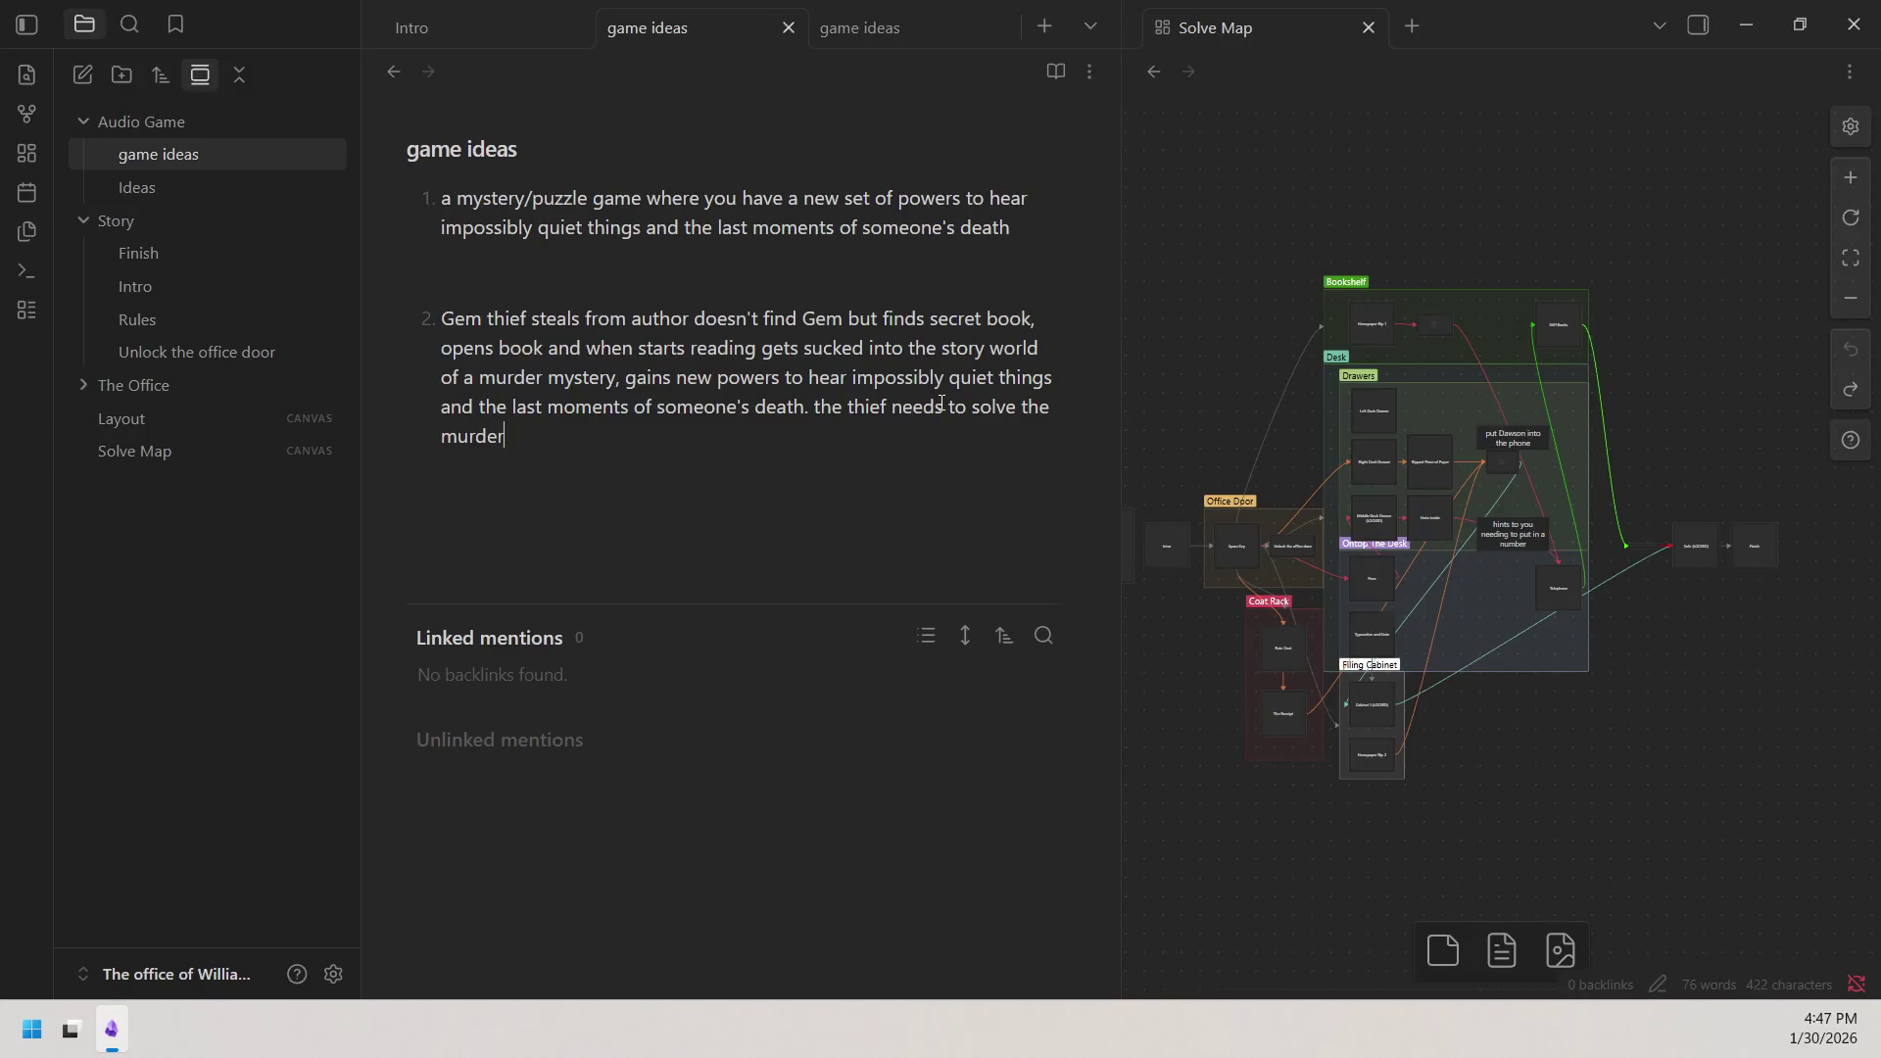
pyautogui.write('to ')
pyautogui.write('compleate')
pyautogui.press('BackSpace')
pyautogui.press('BackSpace')
pyautogui.press('BackSpace')
pyautogui.write('rt')
pyautogui.press('BackSpace')
pyautogui.press('BackSpace')
pyautogui.write('te')
pyautogui.write(' the story')
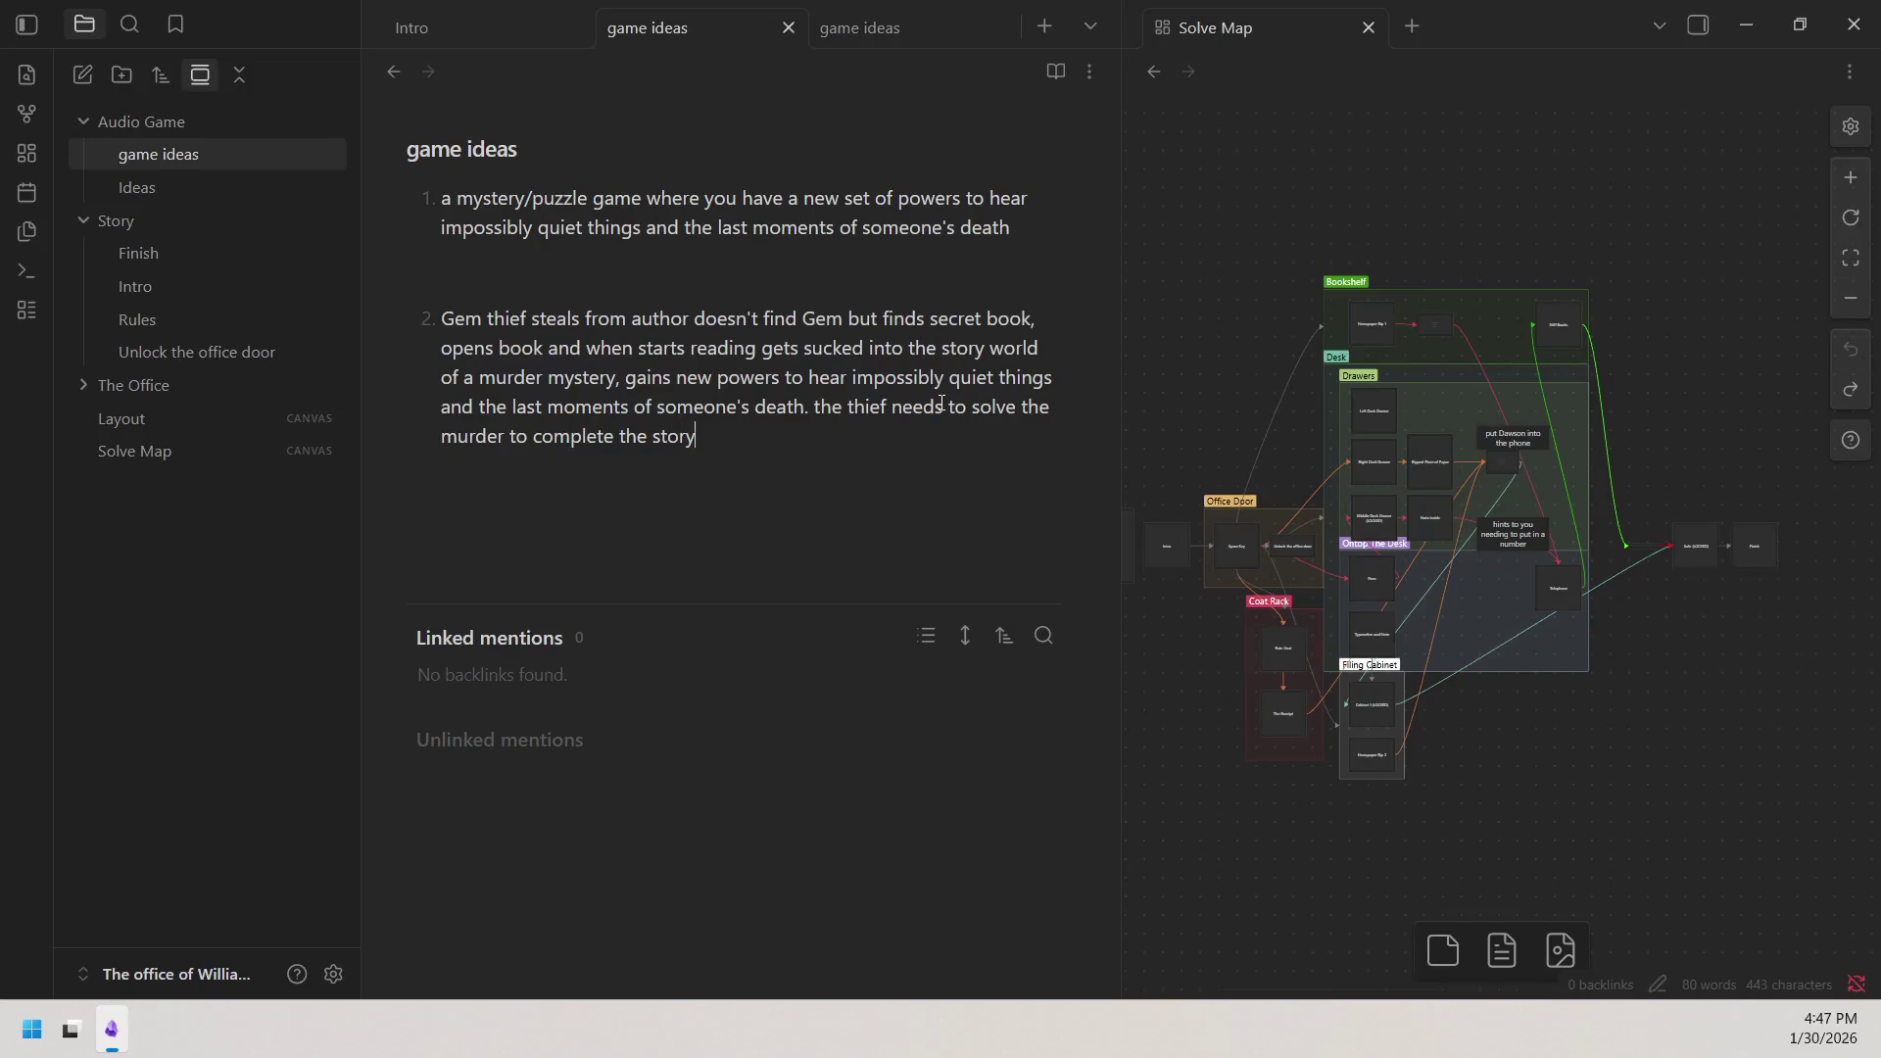
pyautogui.press('BackSpace')
pyautogui.press('BackSpace')
pyautogui.press('BackSpace')
pyautogui.press('BackSpace')
pyautogui.press('BackSpace')
pyautogui.press('BackSpace')
pyautogui.press('BackSpace')
pyautogui.press('BackSpace')
pyautogui.press('BackSpace')
pyautogui.press('BackSpace')
pyautogui.press('BackSpace')
pyautogui.press('BackSpace')
pyautogui.press('BackSpace')
pyautogui.write('escape. ')
pyautogui.write('when ')
pyautogui.write('they escape t')
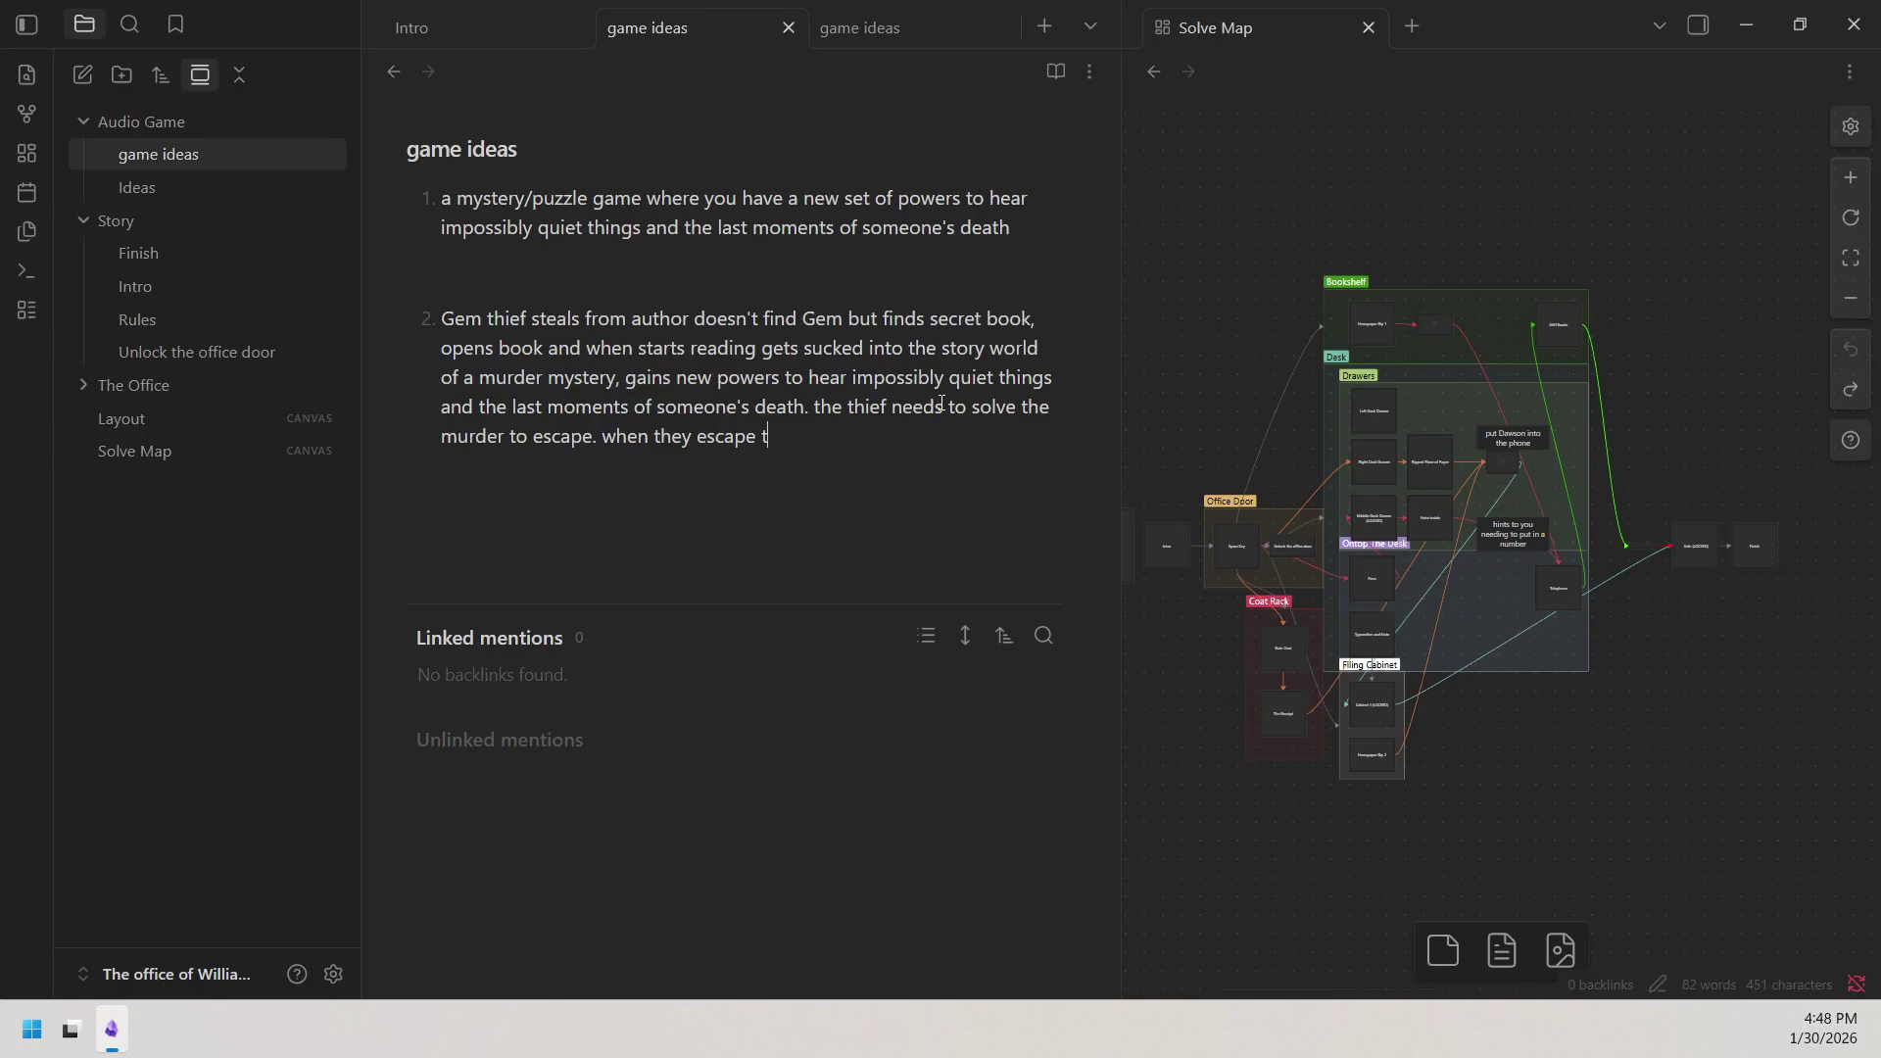
pyautogui.write('he ')
pyautogui.write('a')
pyautogui.write('uther')
pyautogui.press('BackSpace')
pyautogui.press('BackSpace')
pyautogui.press('BackSpace')
pyautogui.press('BackSpace')
pyautogui.press('BackSpace')
pyautogui.press('BackSpace')
pyautogui.write('author ')
pyautogui.write('re')
pyautogui.write('torns')
# End item 2 with 'author returns. game ends', fixing 'retorns' and replacing 'demo' with 'game'.
pyautogui.rightClick(901, 437)
pyautogui.click(1007, 19)
pyautogui.write('demmo')
pyautogui.press('BackSpace')
pyautogui.press('BackSpace')
pyautogui.press('BackSpace')
pyautogui.write('emo ends')
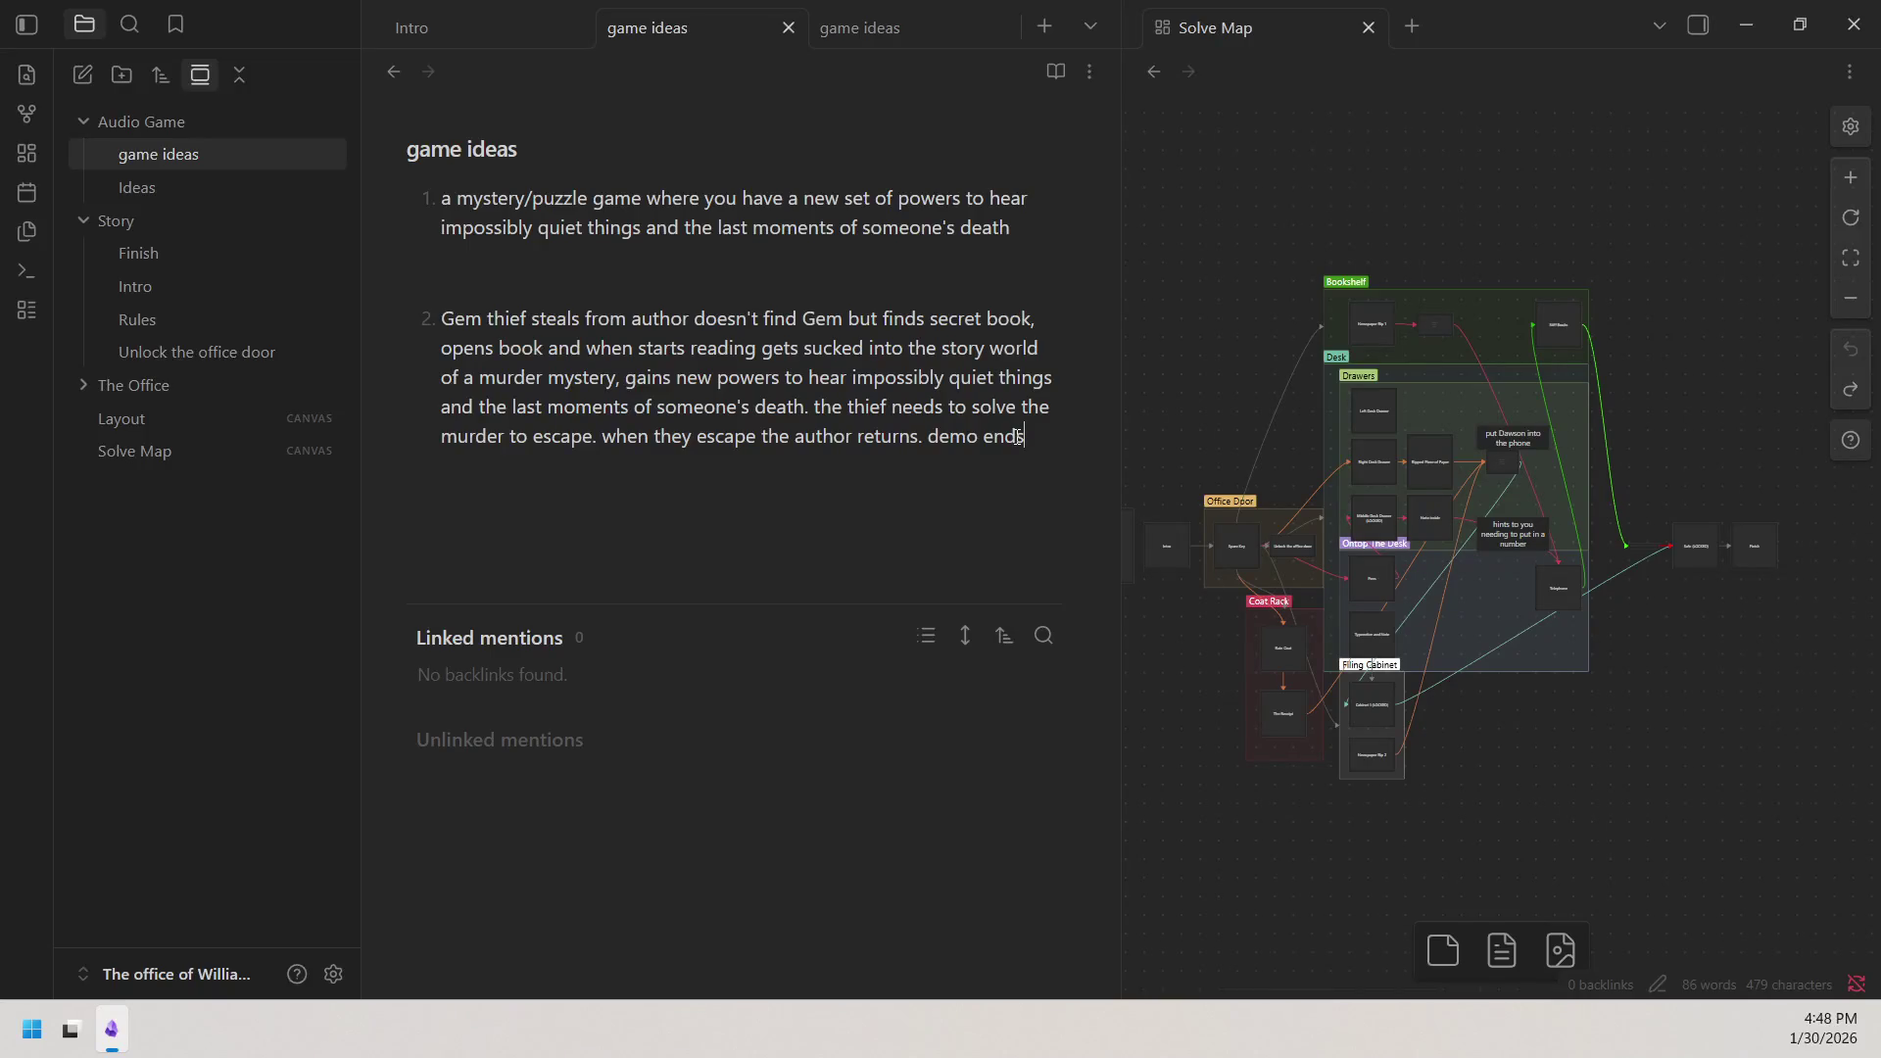
pyautogui.press('Delete')
pyautogui.press('BackSpace')
pyautogui.press('BackSpace')
pyautogui.press('BackSpace')
pyautogui.write('gome')
pyautogui.press('BackSpace')
pyautogui.press('BackSpace')
pyautogui.press('BackSpace')
pyautogui.write('ame')
pyautogui.moveTo(1315, 366); pyautogui.dragTo(1423, 313)
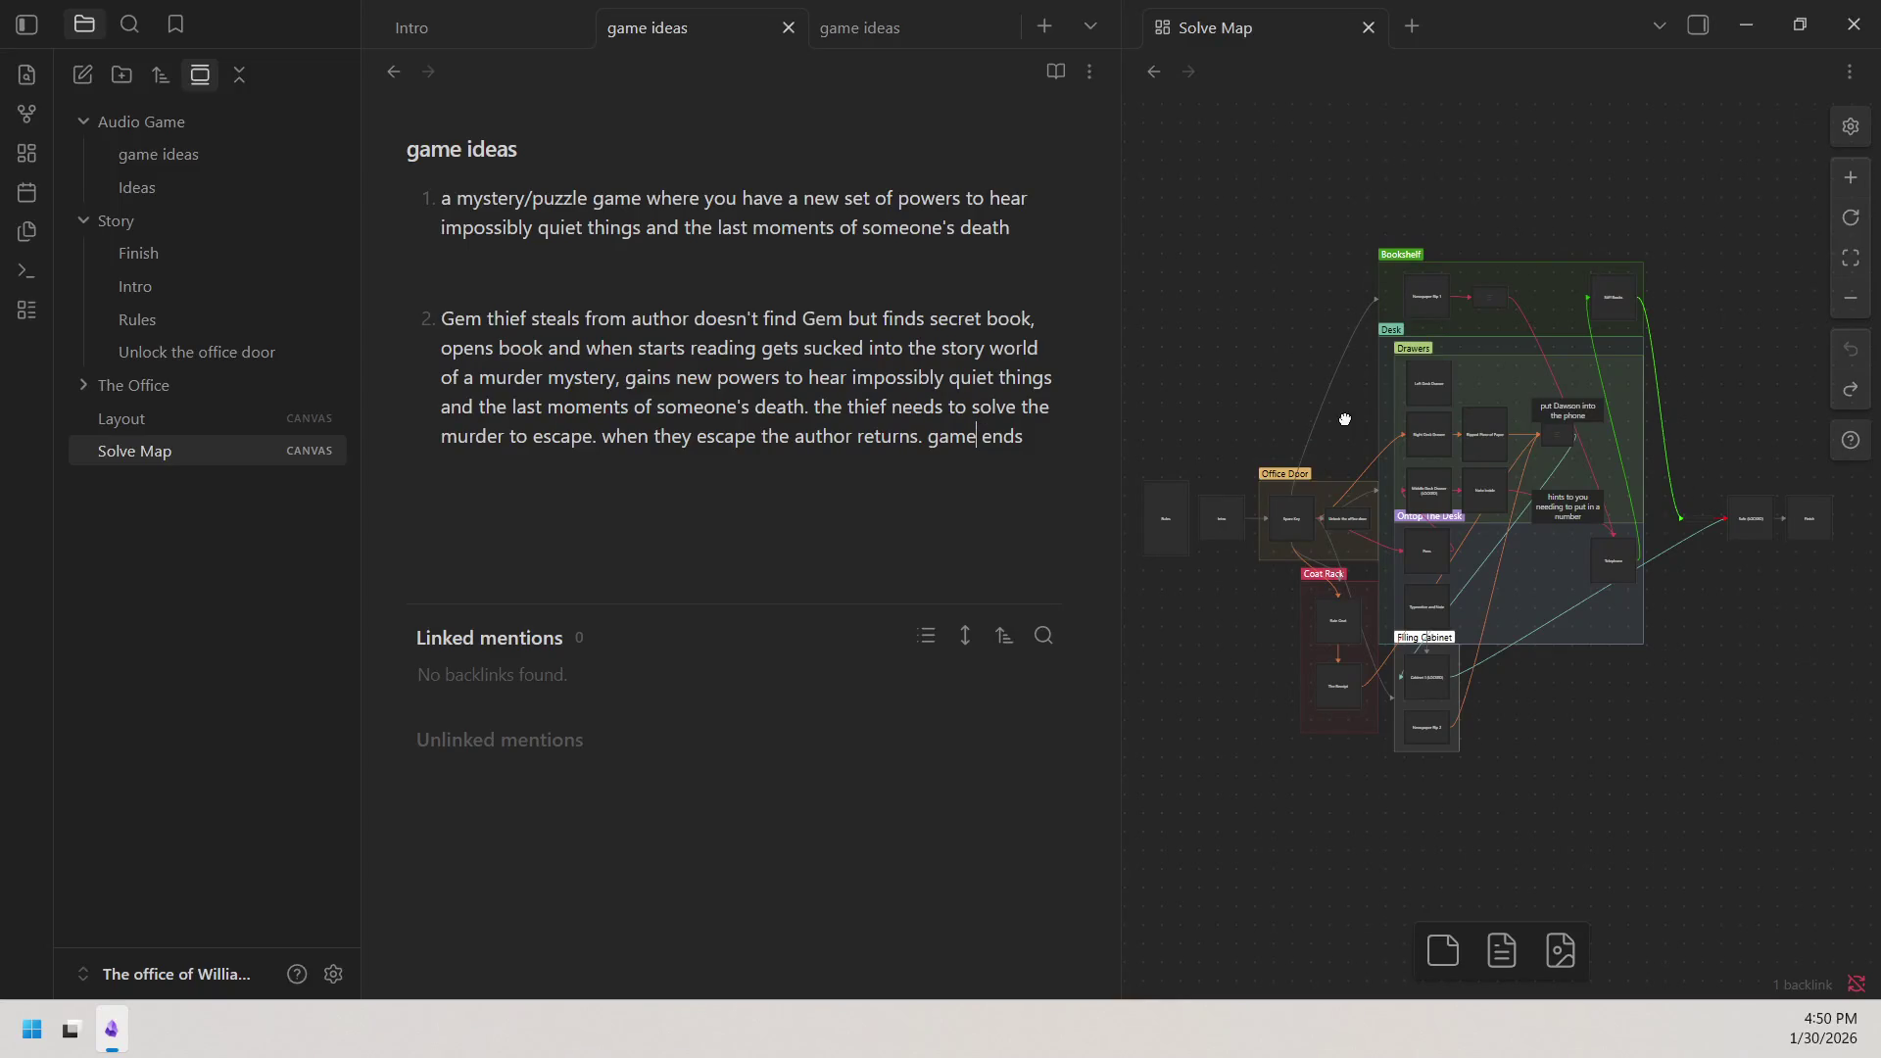
pyautogui.moveTo(1346, 421); pyautogui.dragTo(1352, 450)
pyautogui.click(1030, 431)
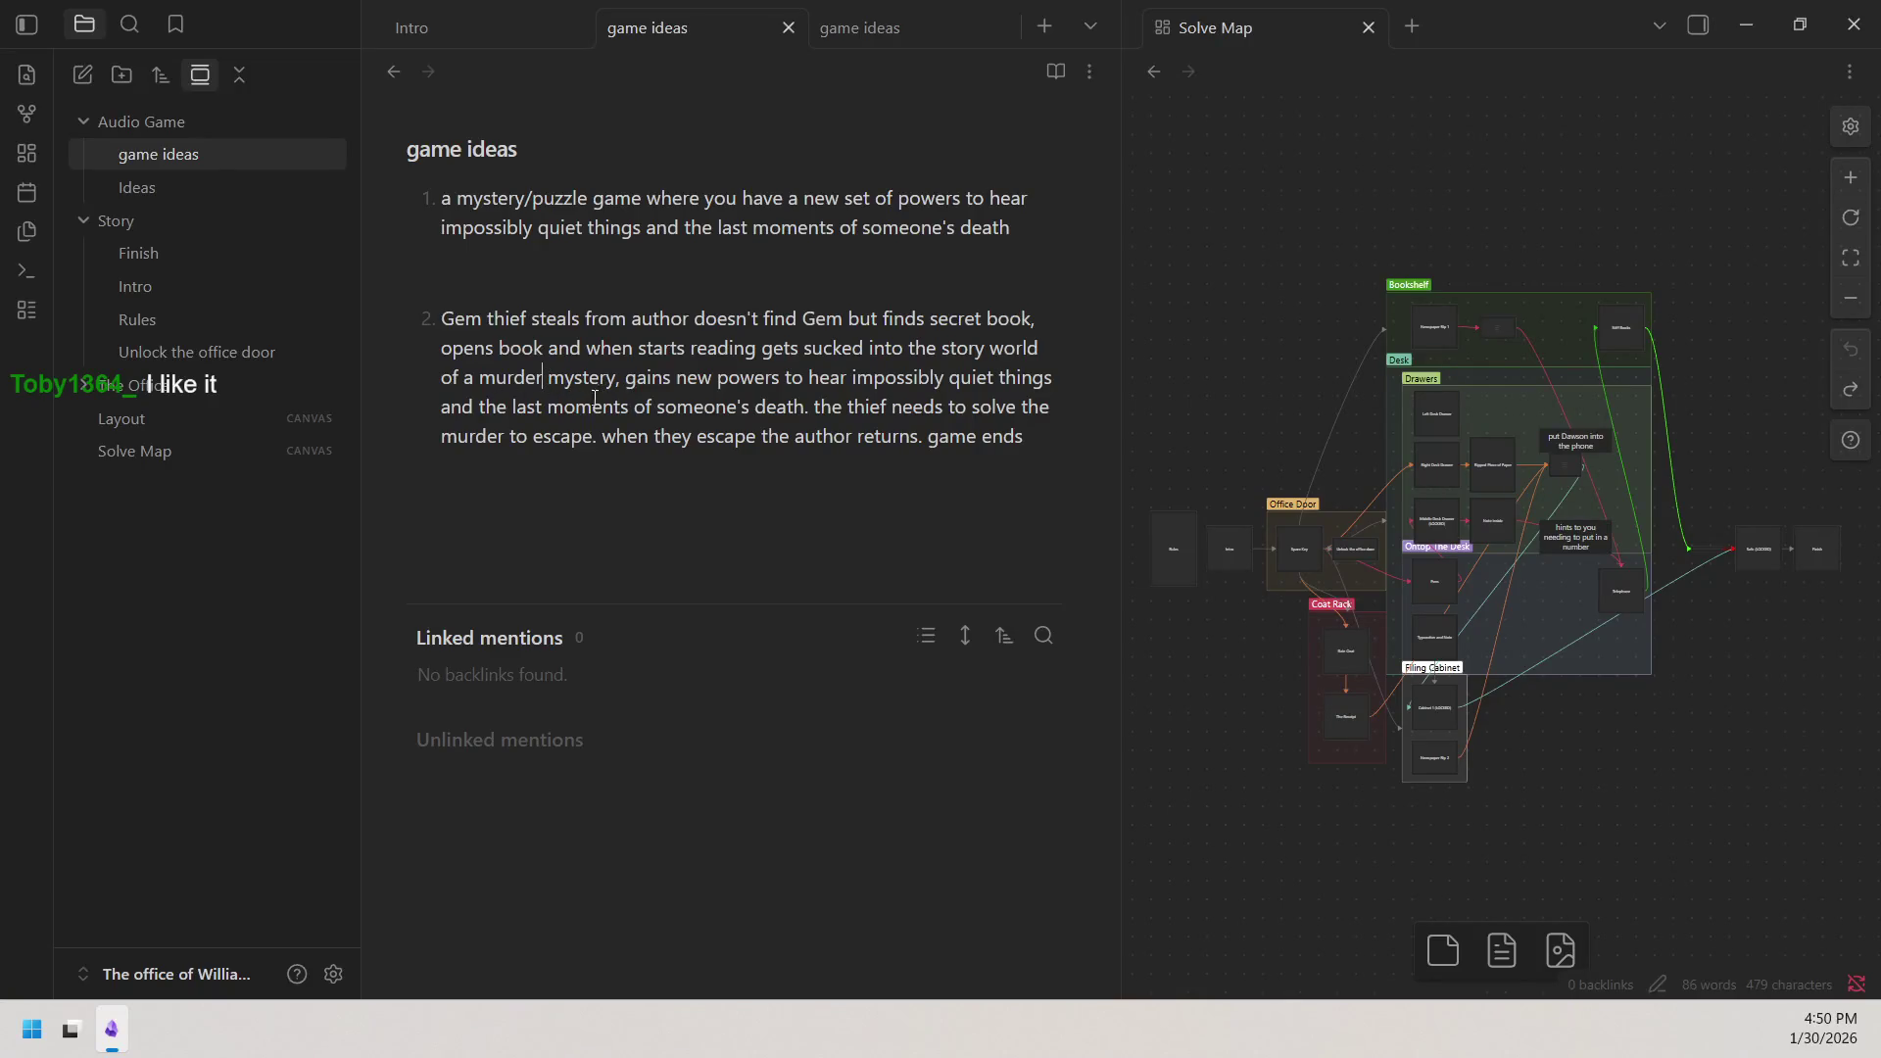
# Insert 'of the detective' after 'murder' in item 2 so it precedes 'to escape'.
pyautogui.moveTo(617, 386); pyautogui.dragTo(567, 386)
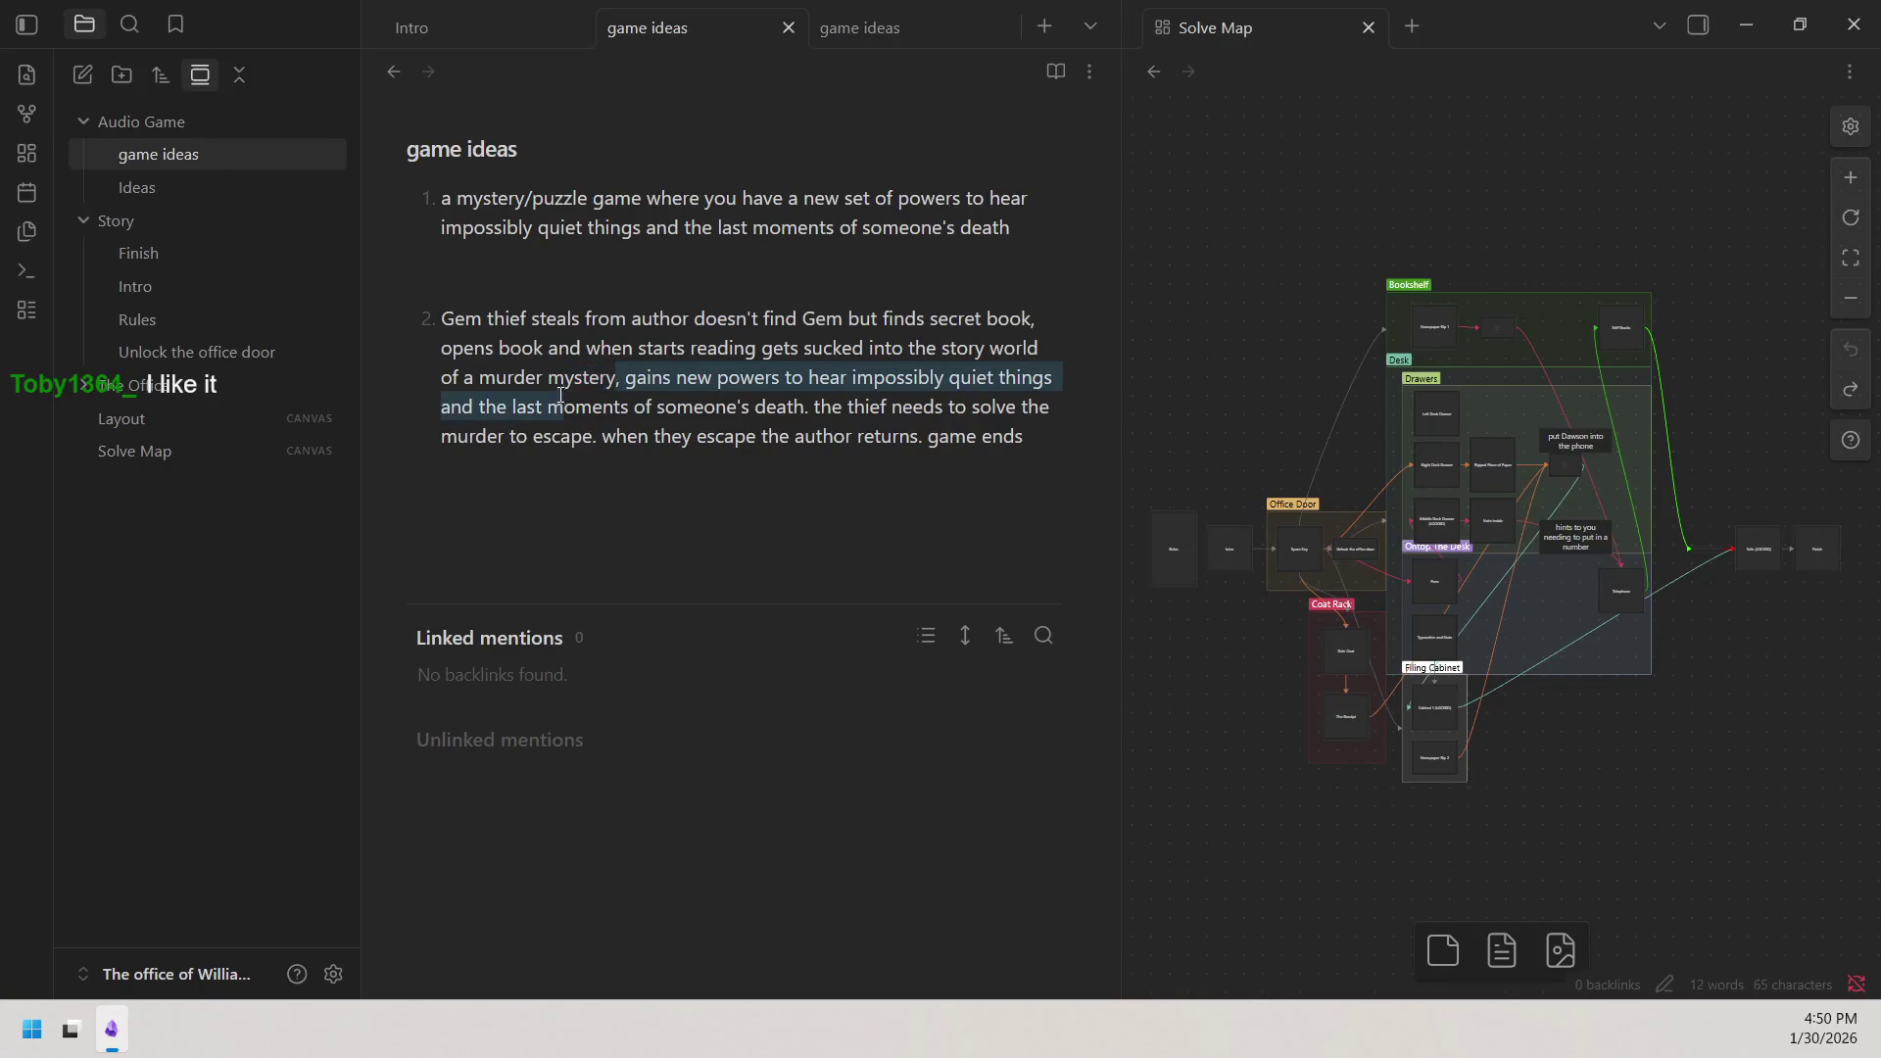
pyautogui.moveTo(567, 387); pyautogui.dragTo(557, 386)
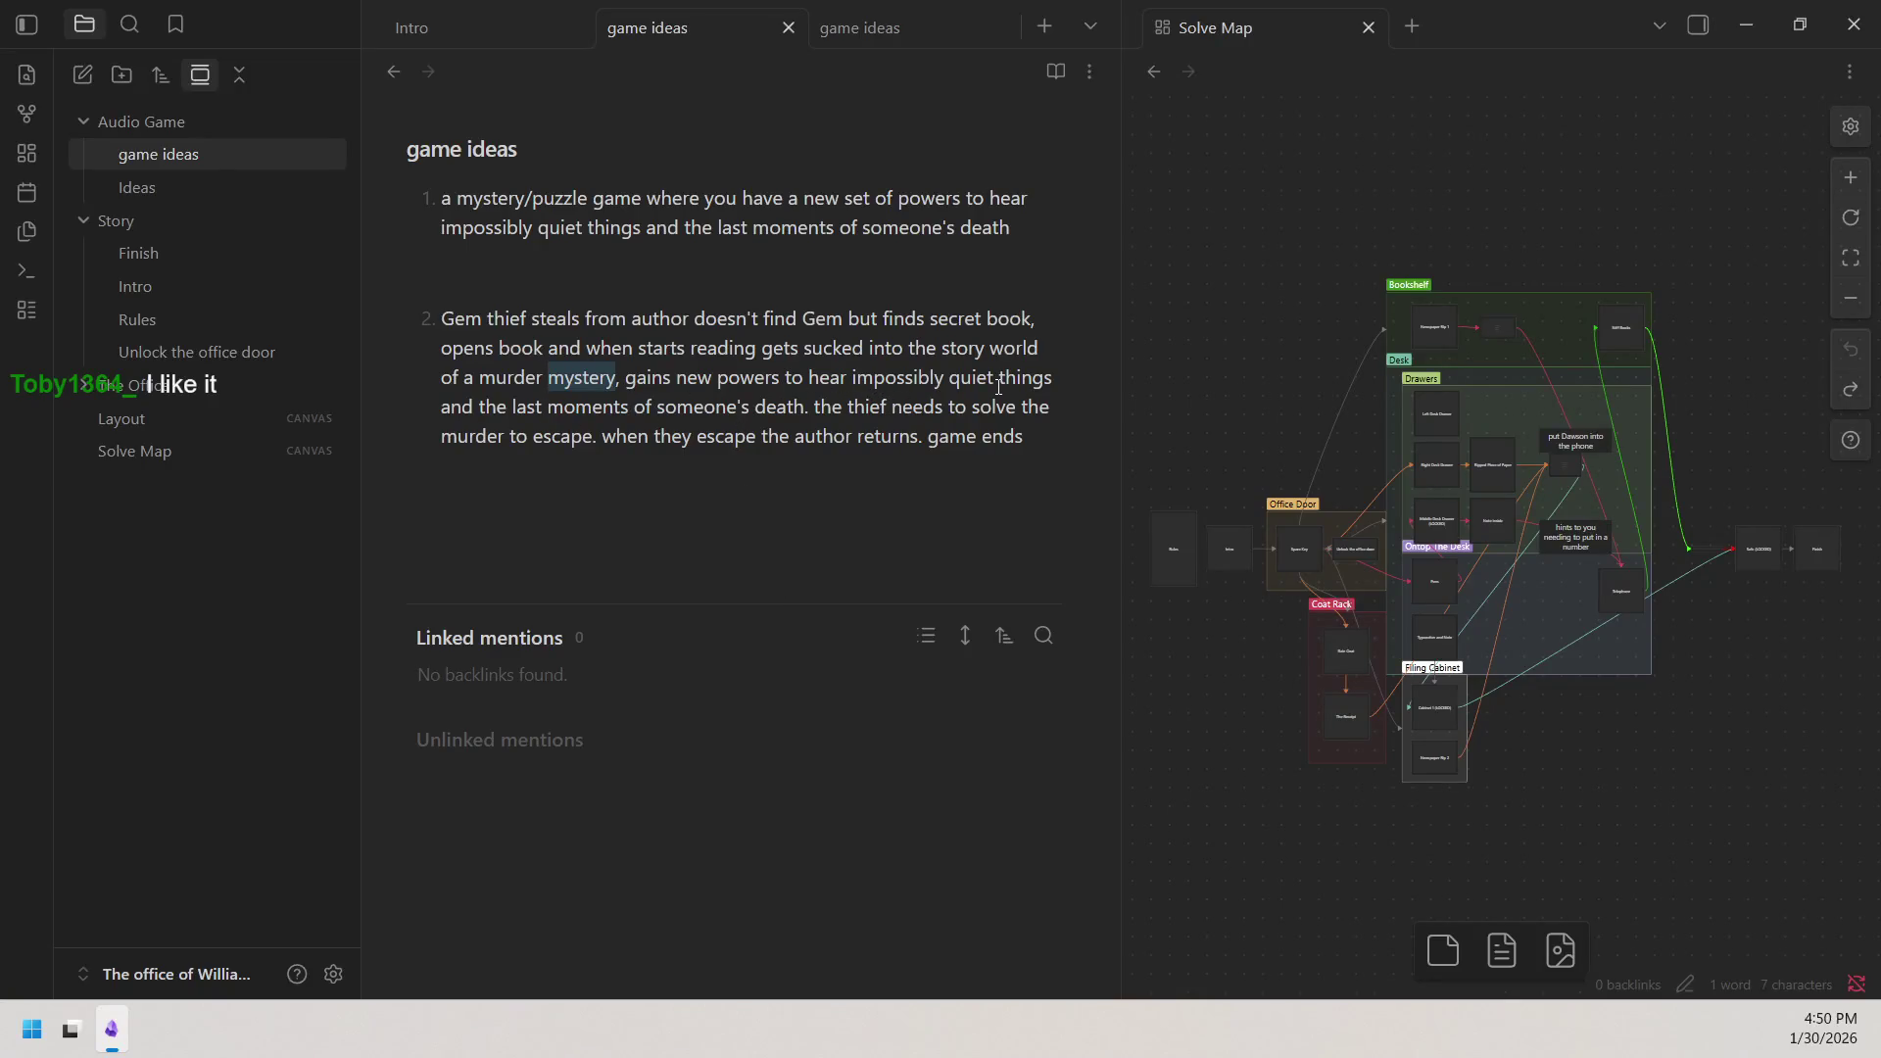
pyautogui.click(514, 444)
pyautogui.write('of the detective')
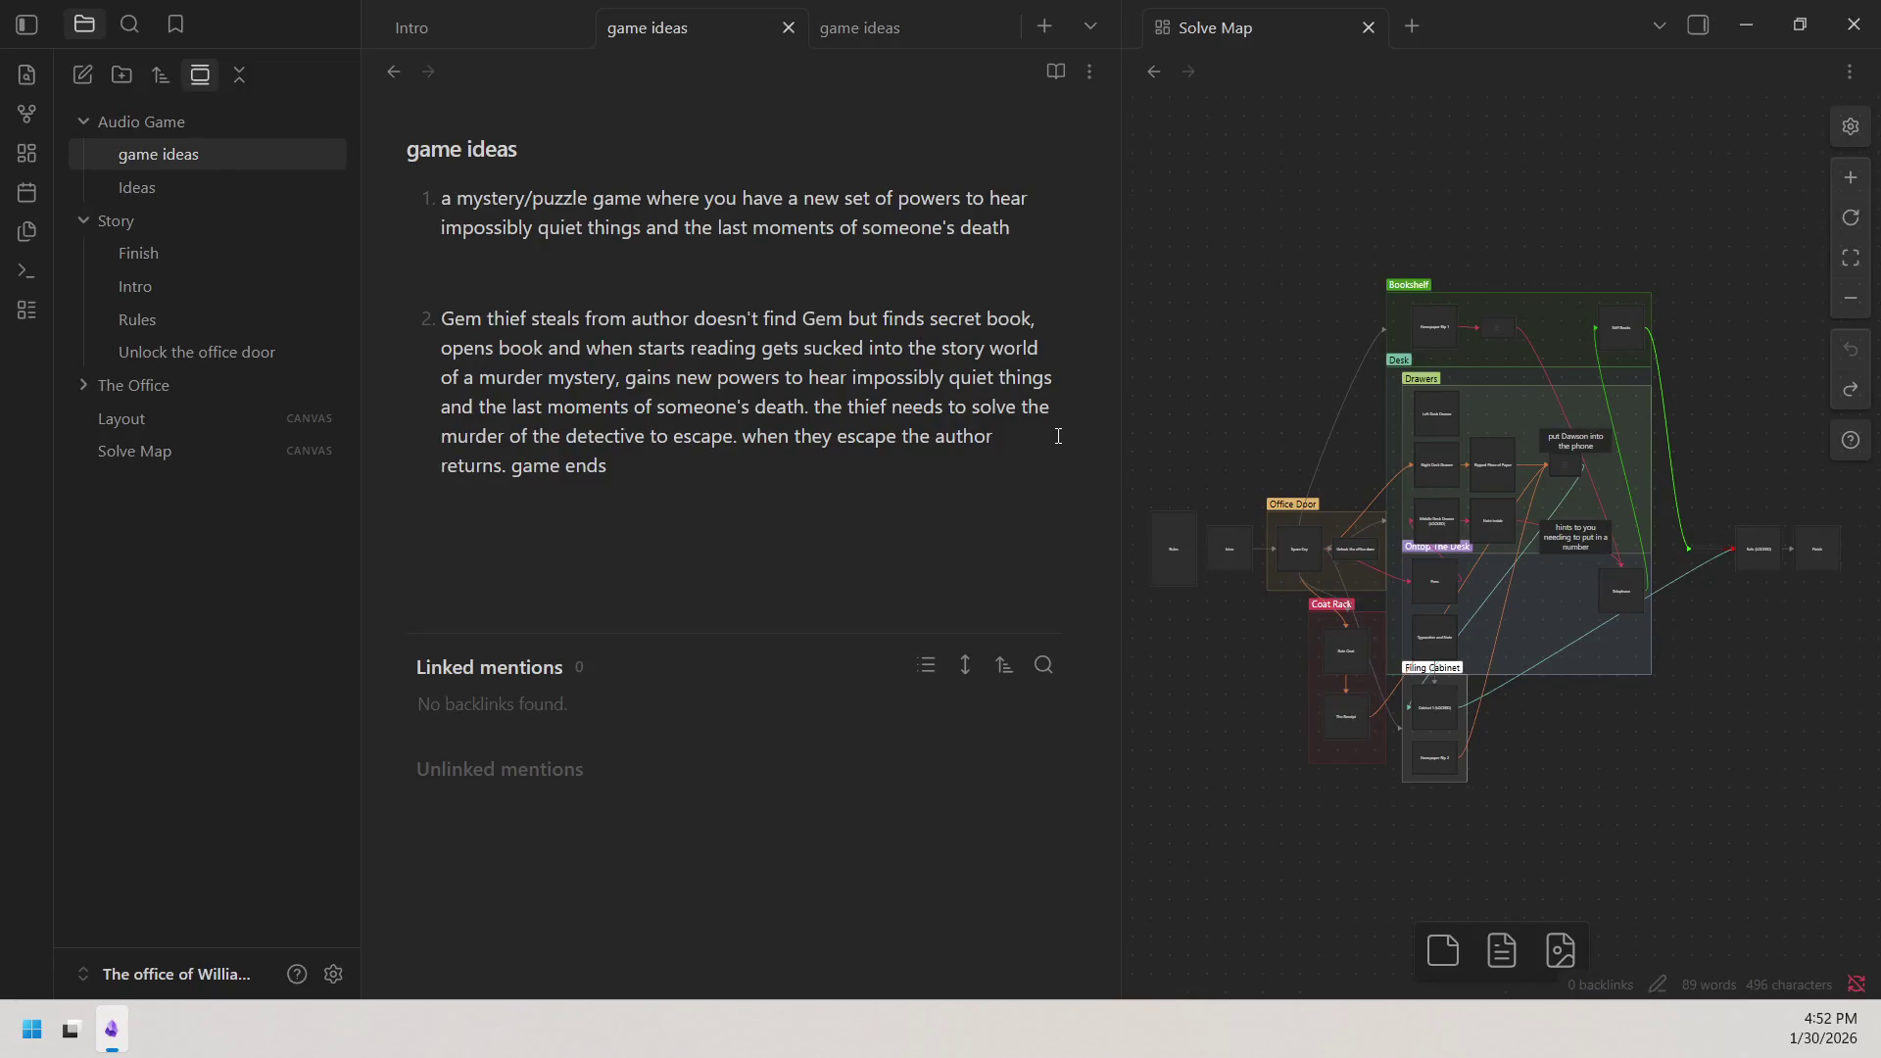
# Close the duplicate 'game ideas' tab.
pyautogui.click(1005, 26)
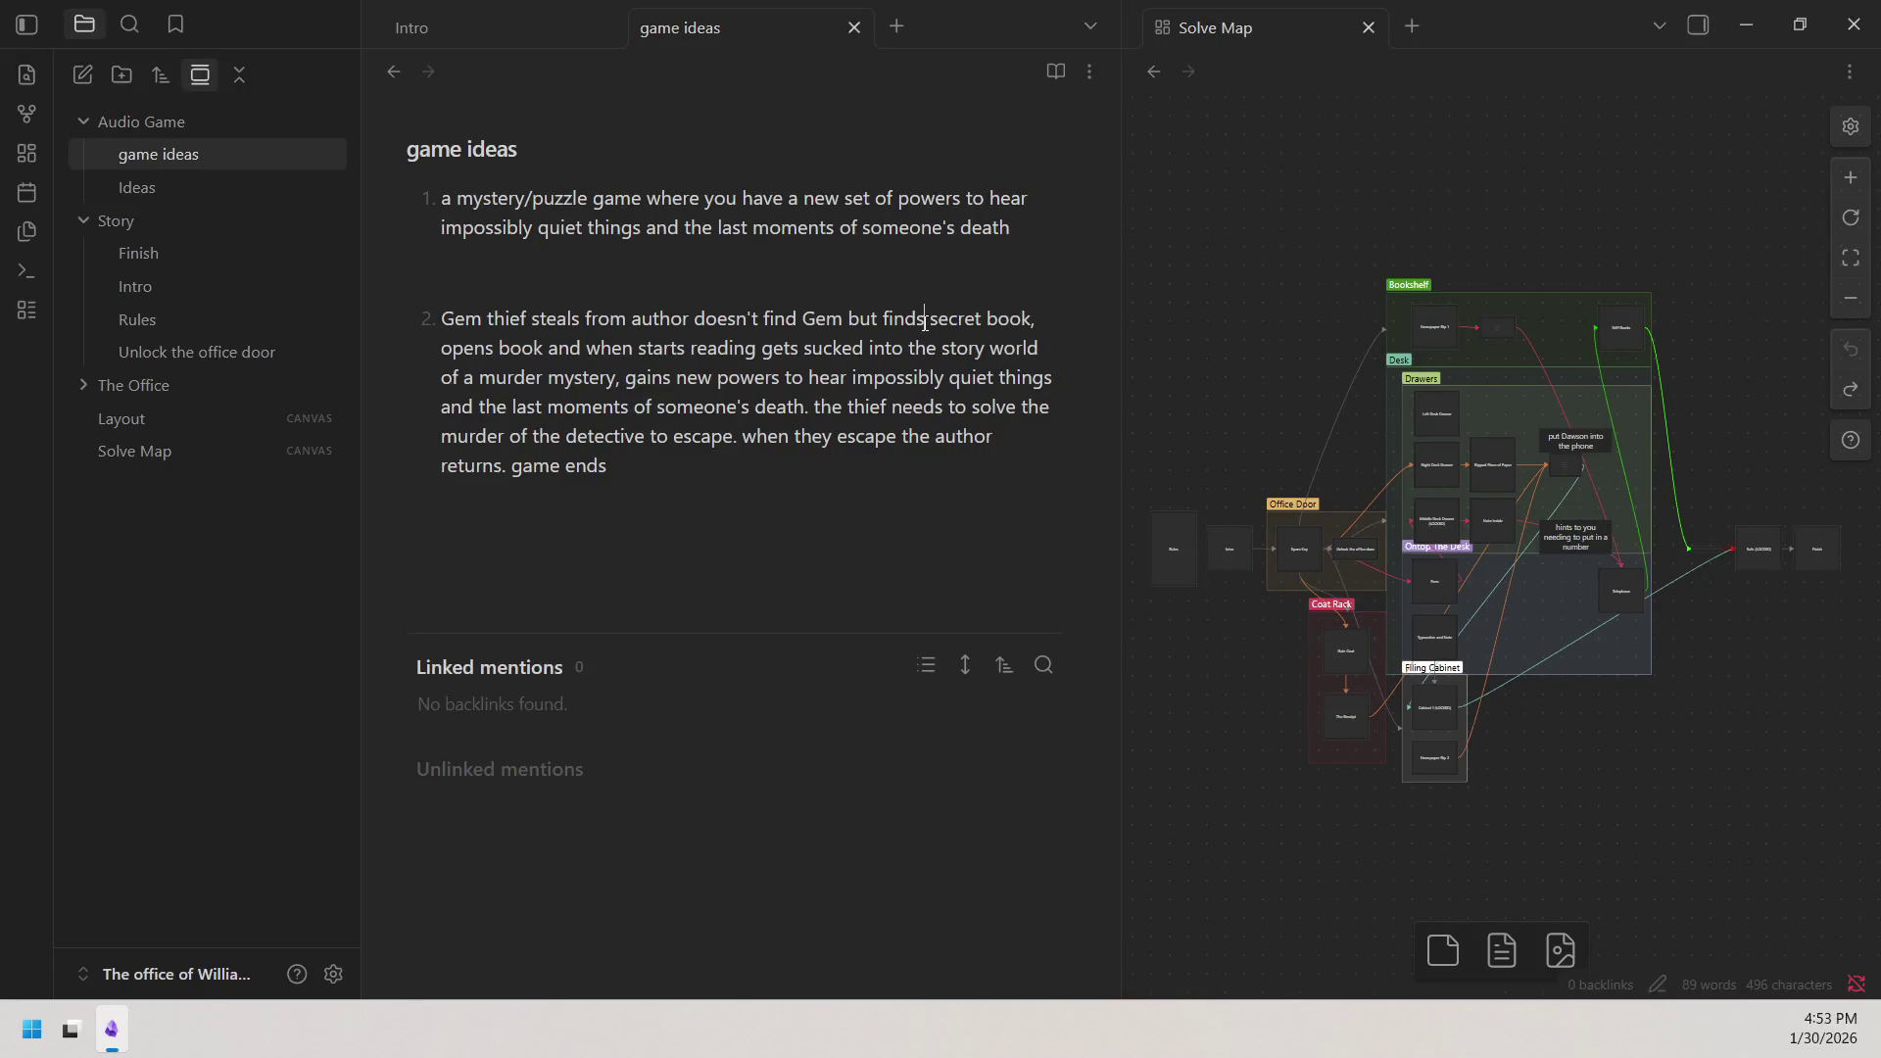
pyautogui.write("author's")
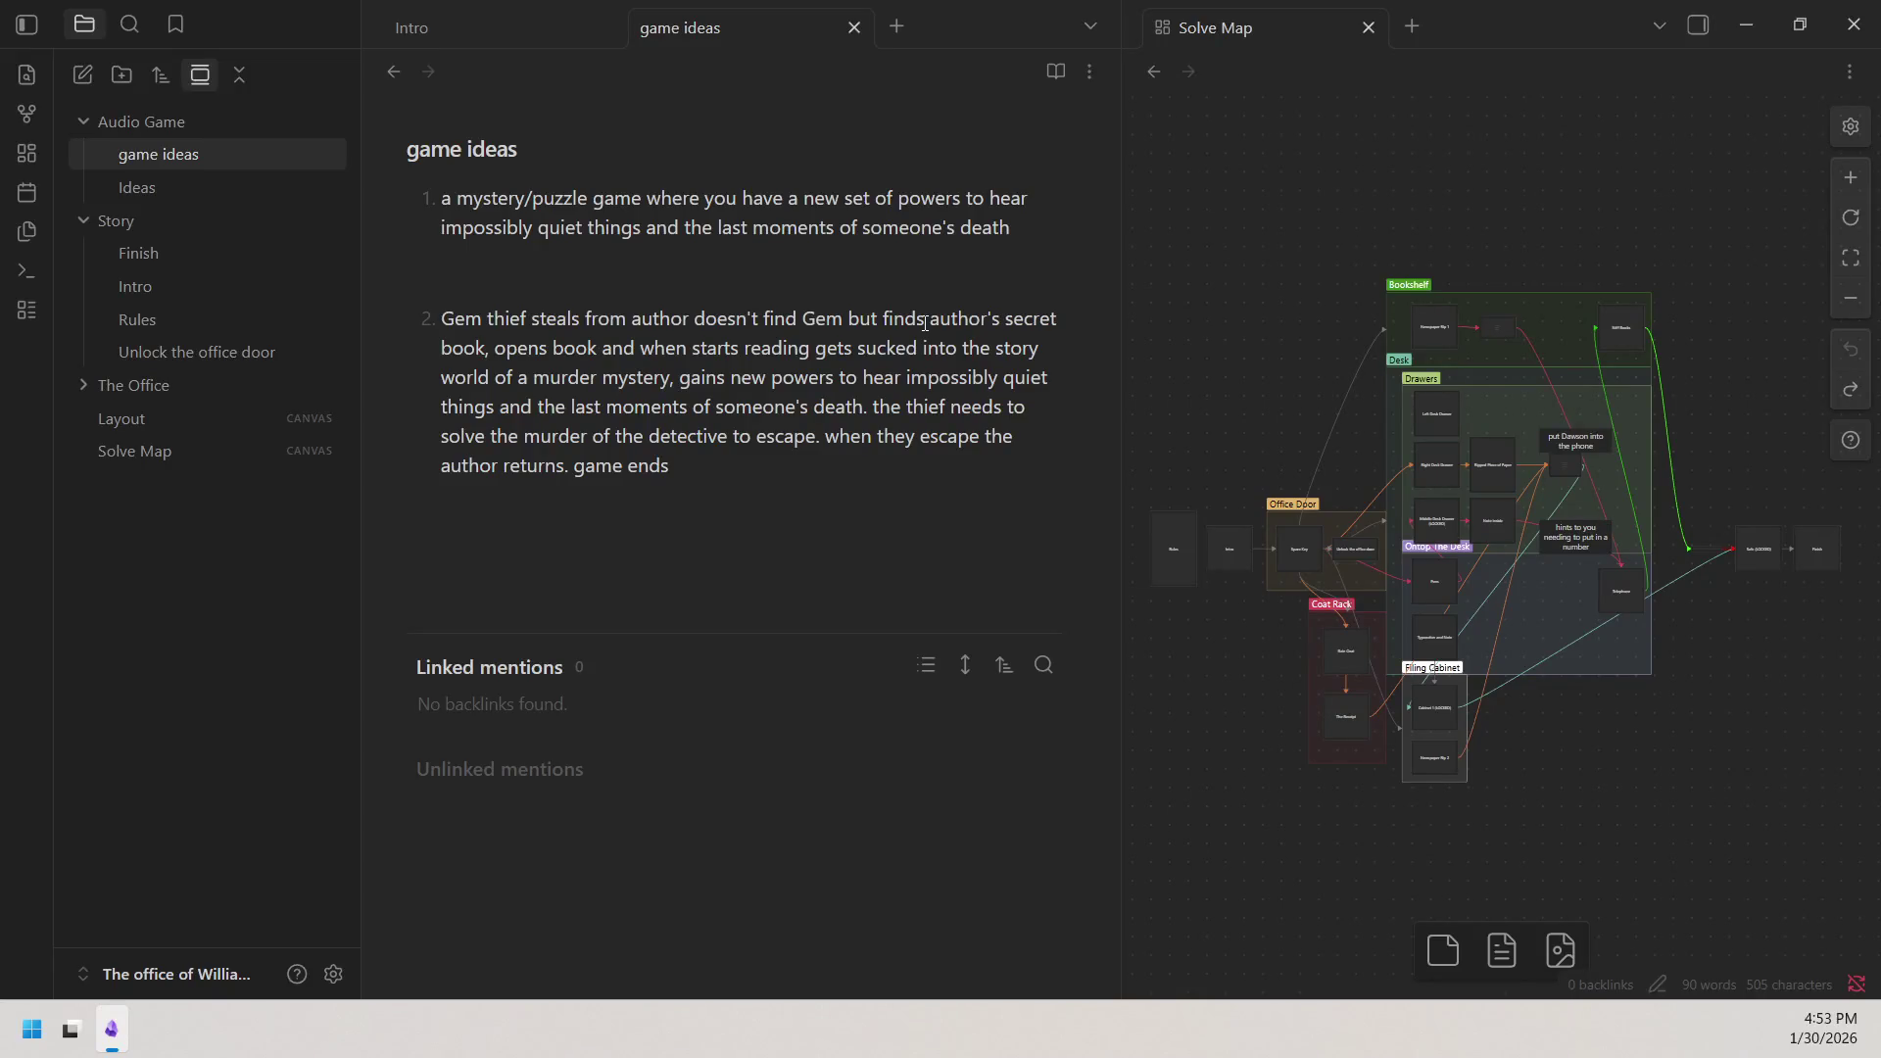
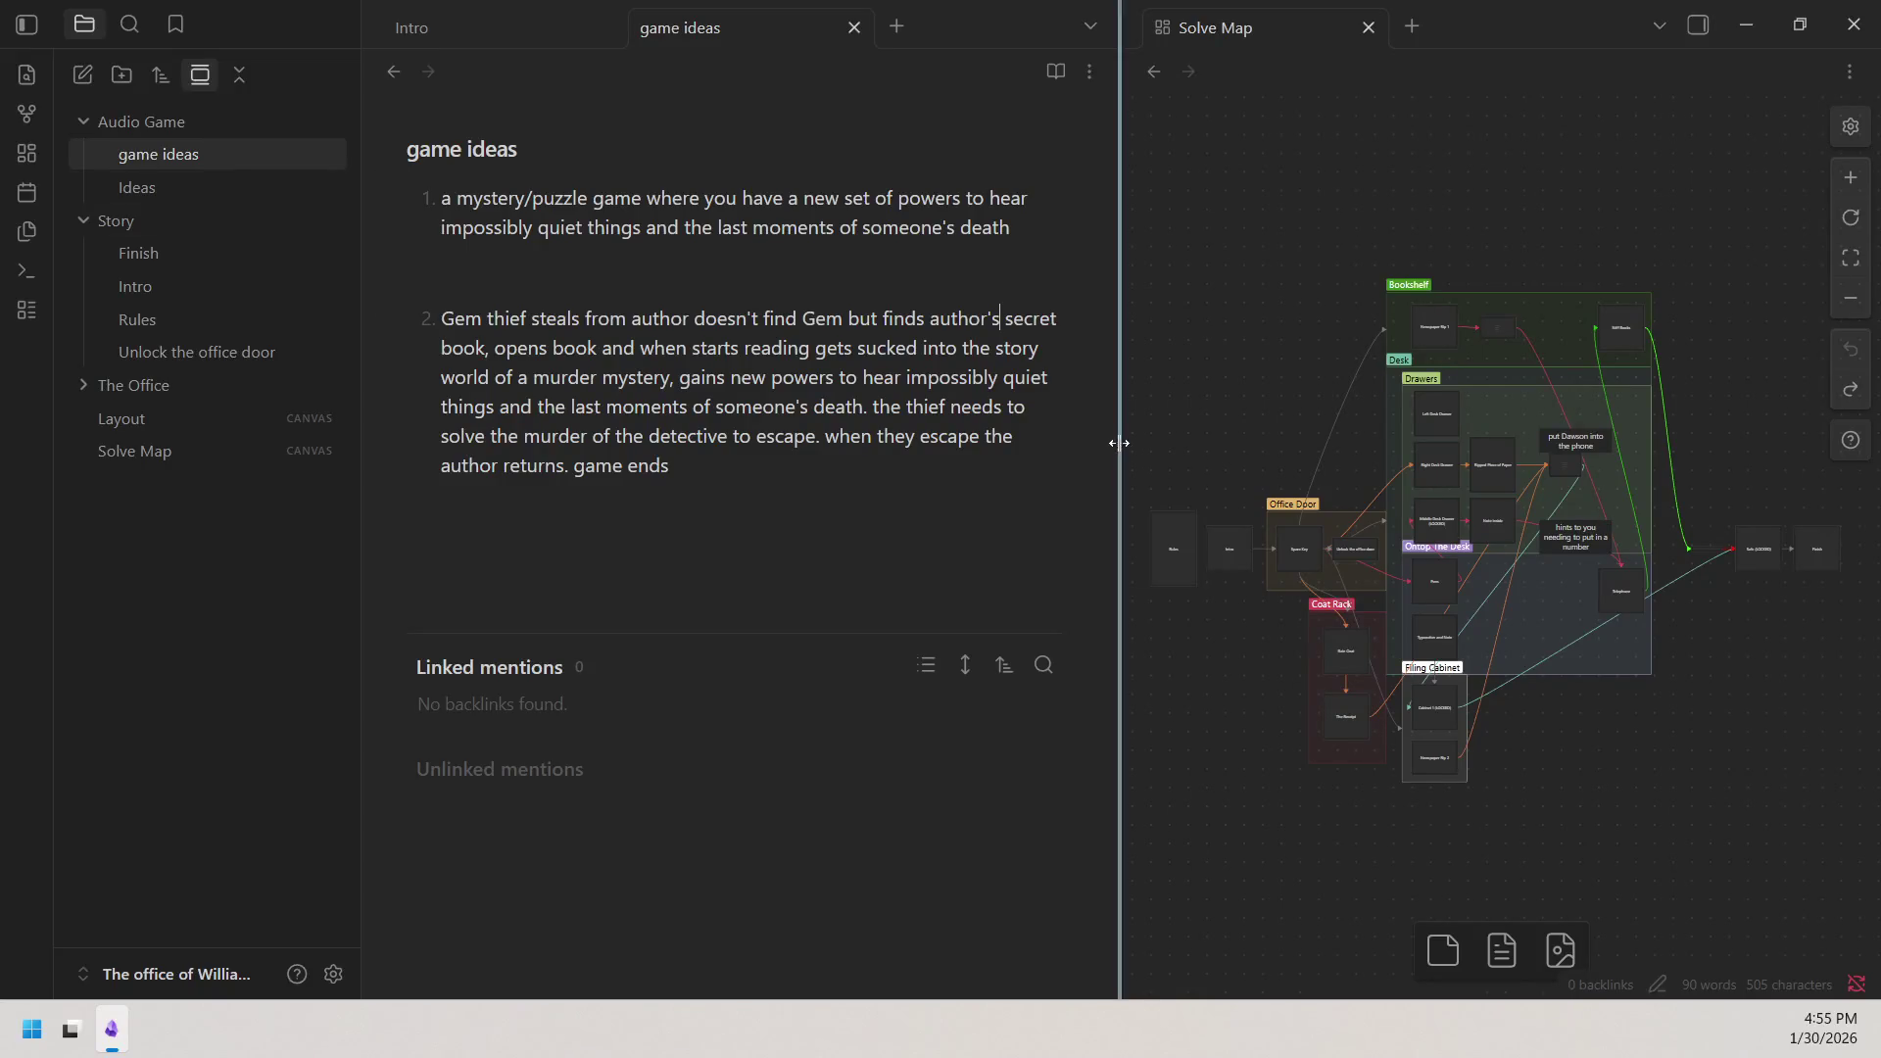
pyautogui.scroll(-2, 1193, 374)
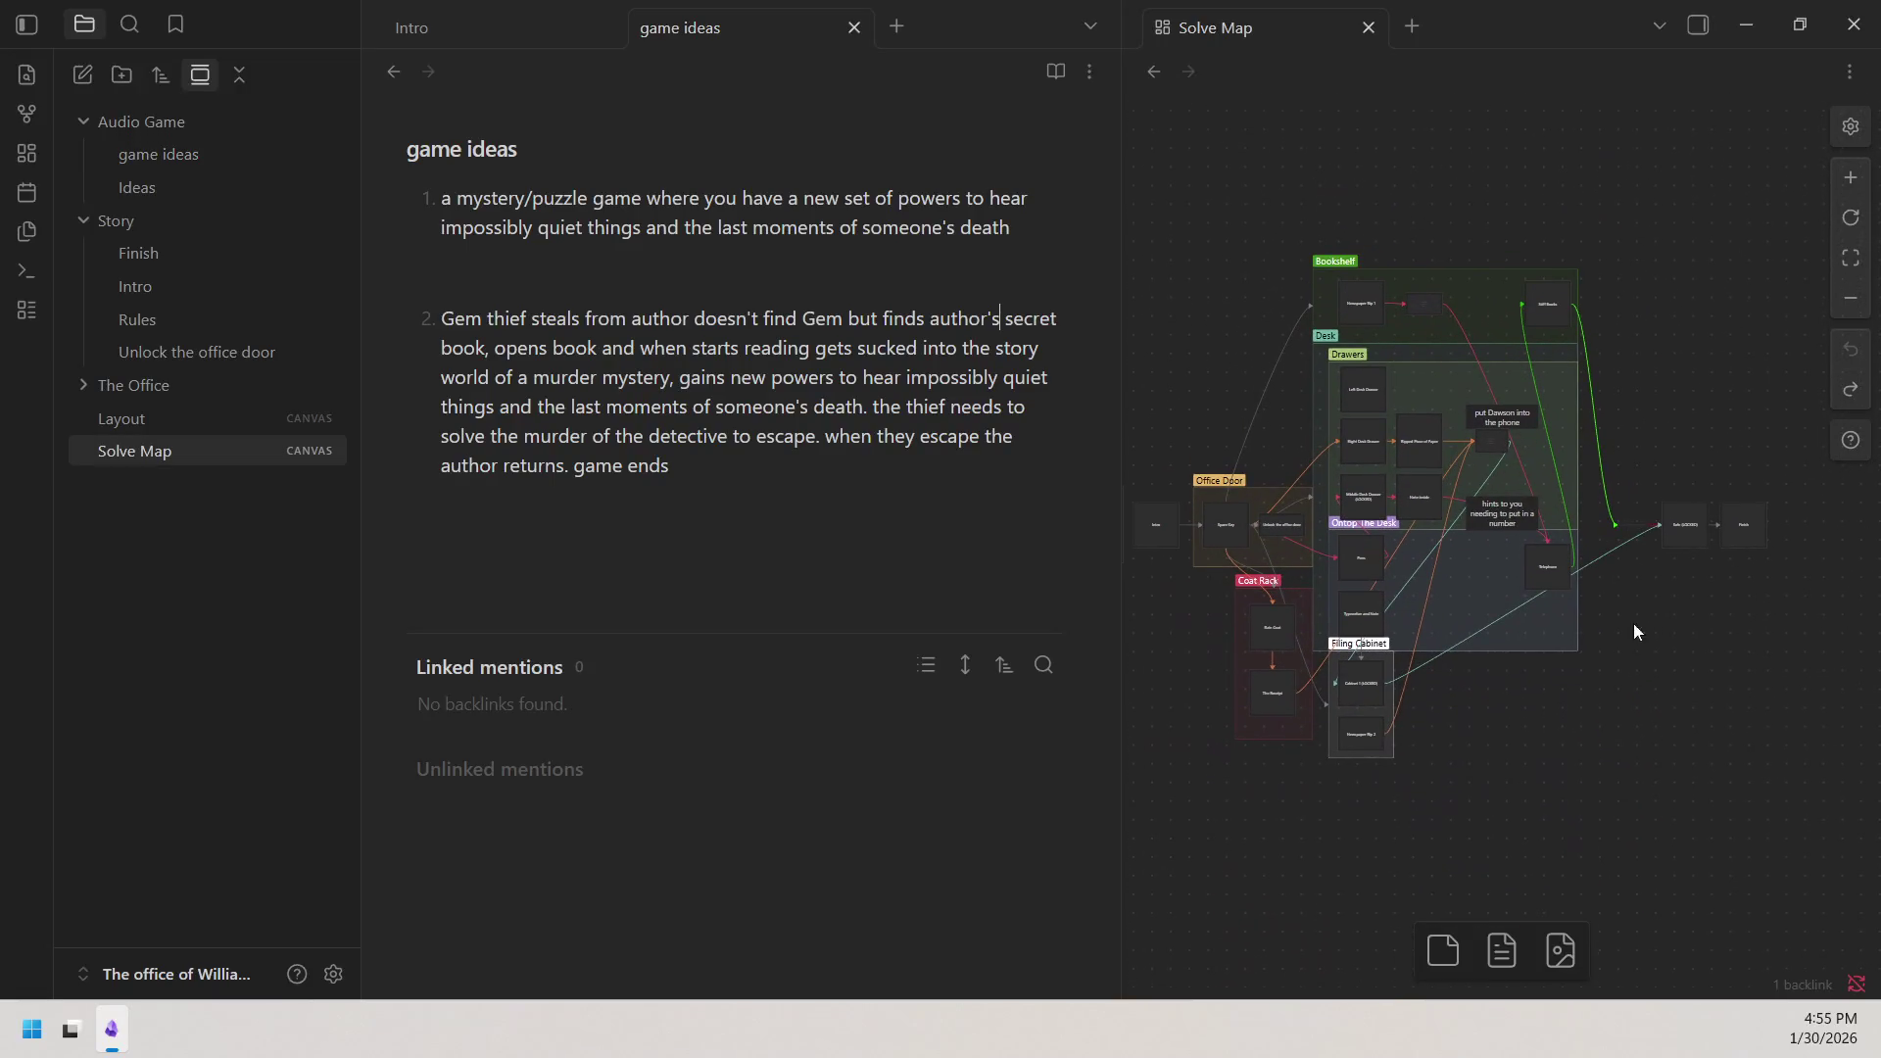
# Focus the Solve Map canvas so the Desk and Drawers cards can be zoomed into.
pyautogui.click(1847, 208)
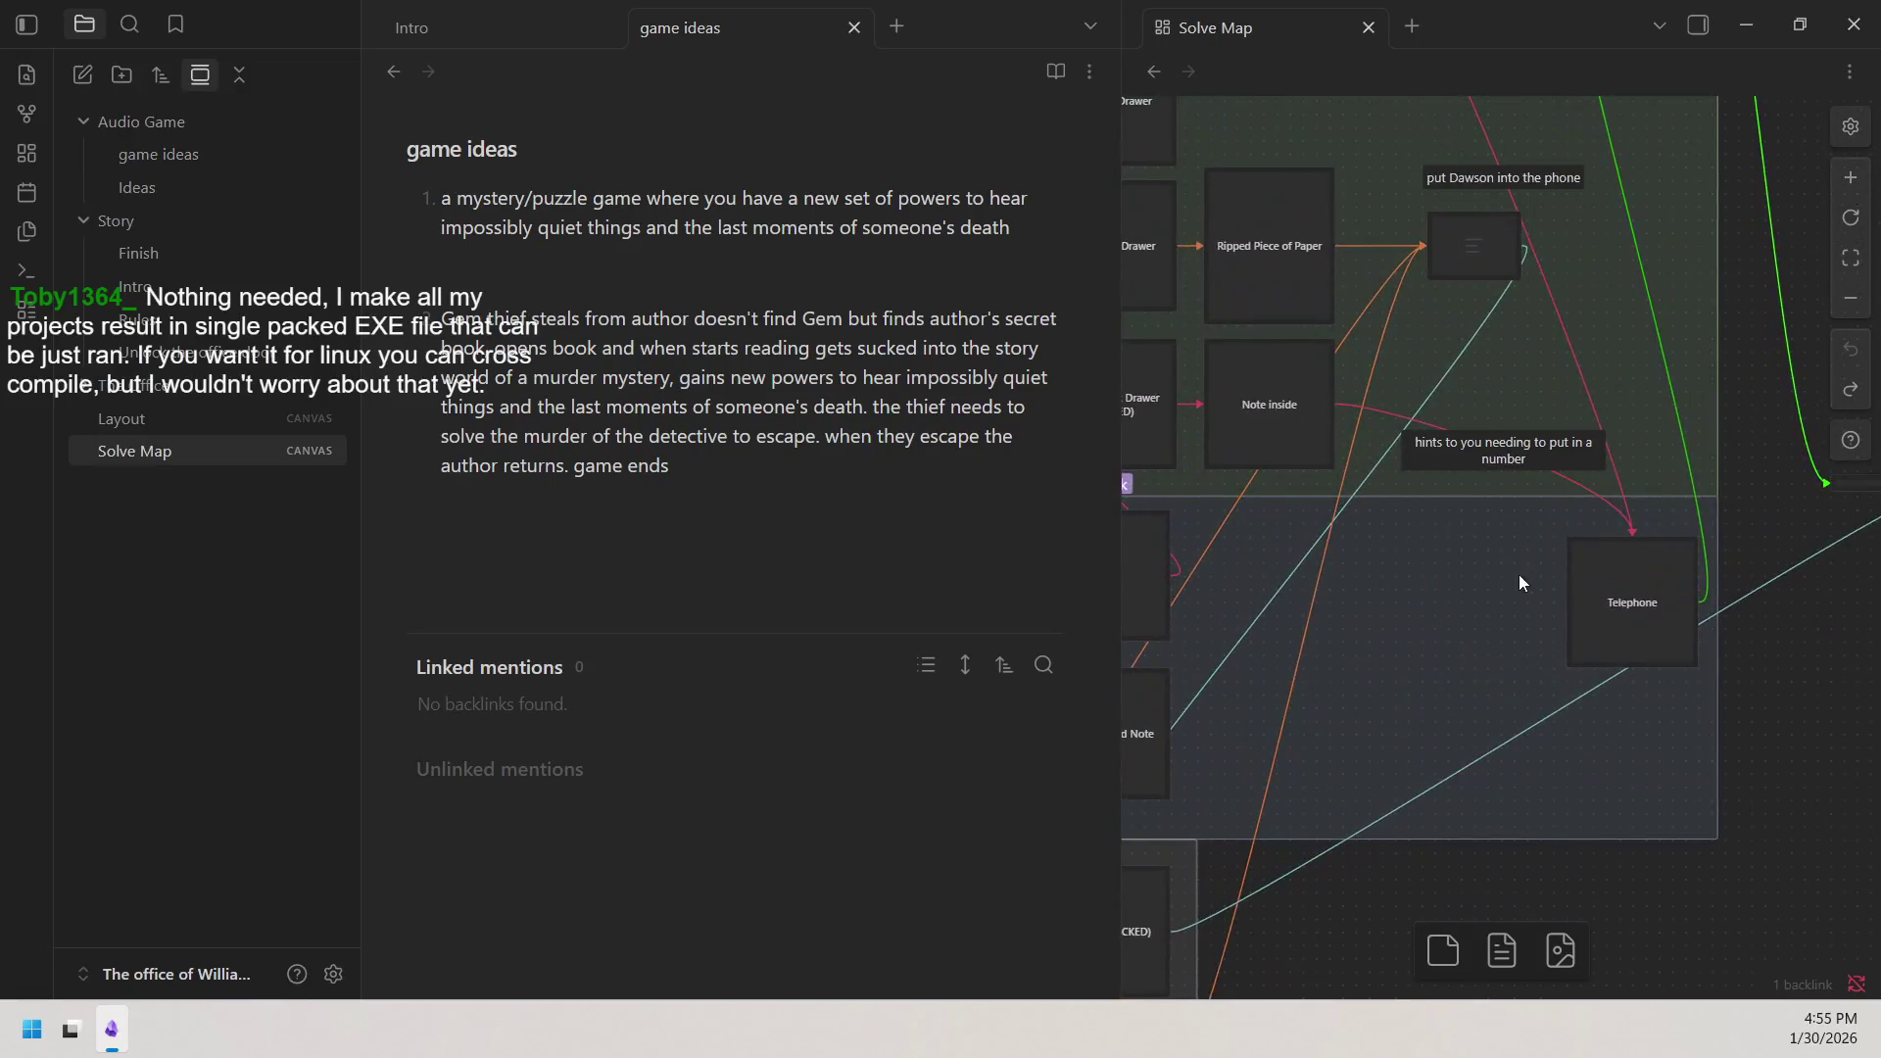
pyautogui.scroll(5, 1519, 574)
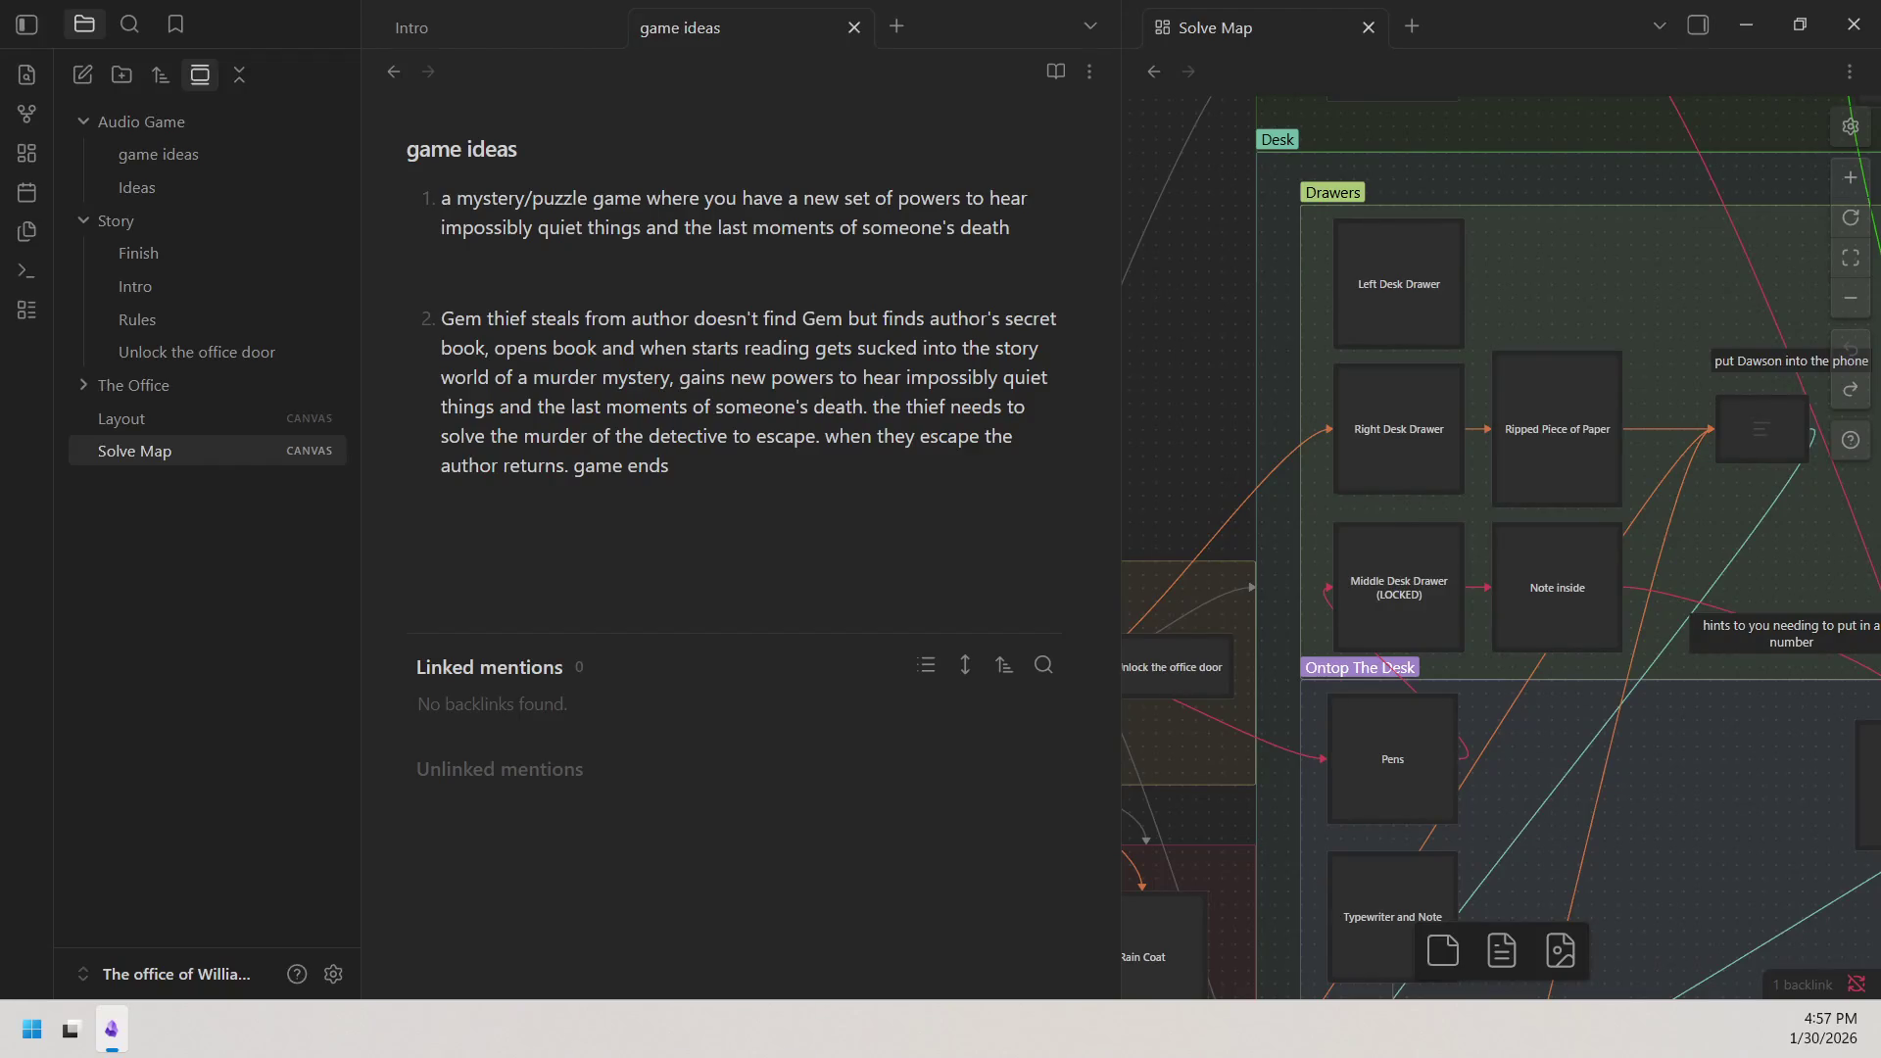
pyautogui.press('super')
pyautogui.scroll(-3, 1183, 516)
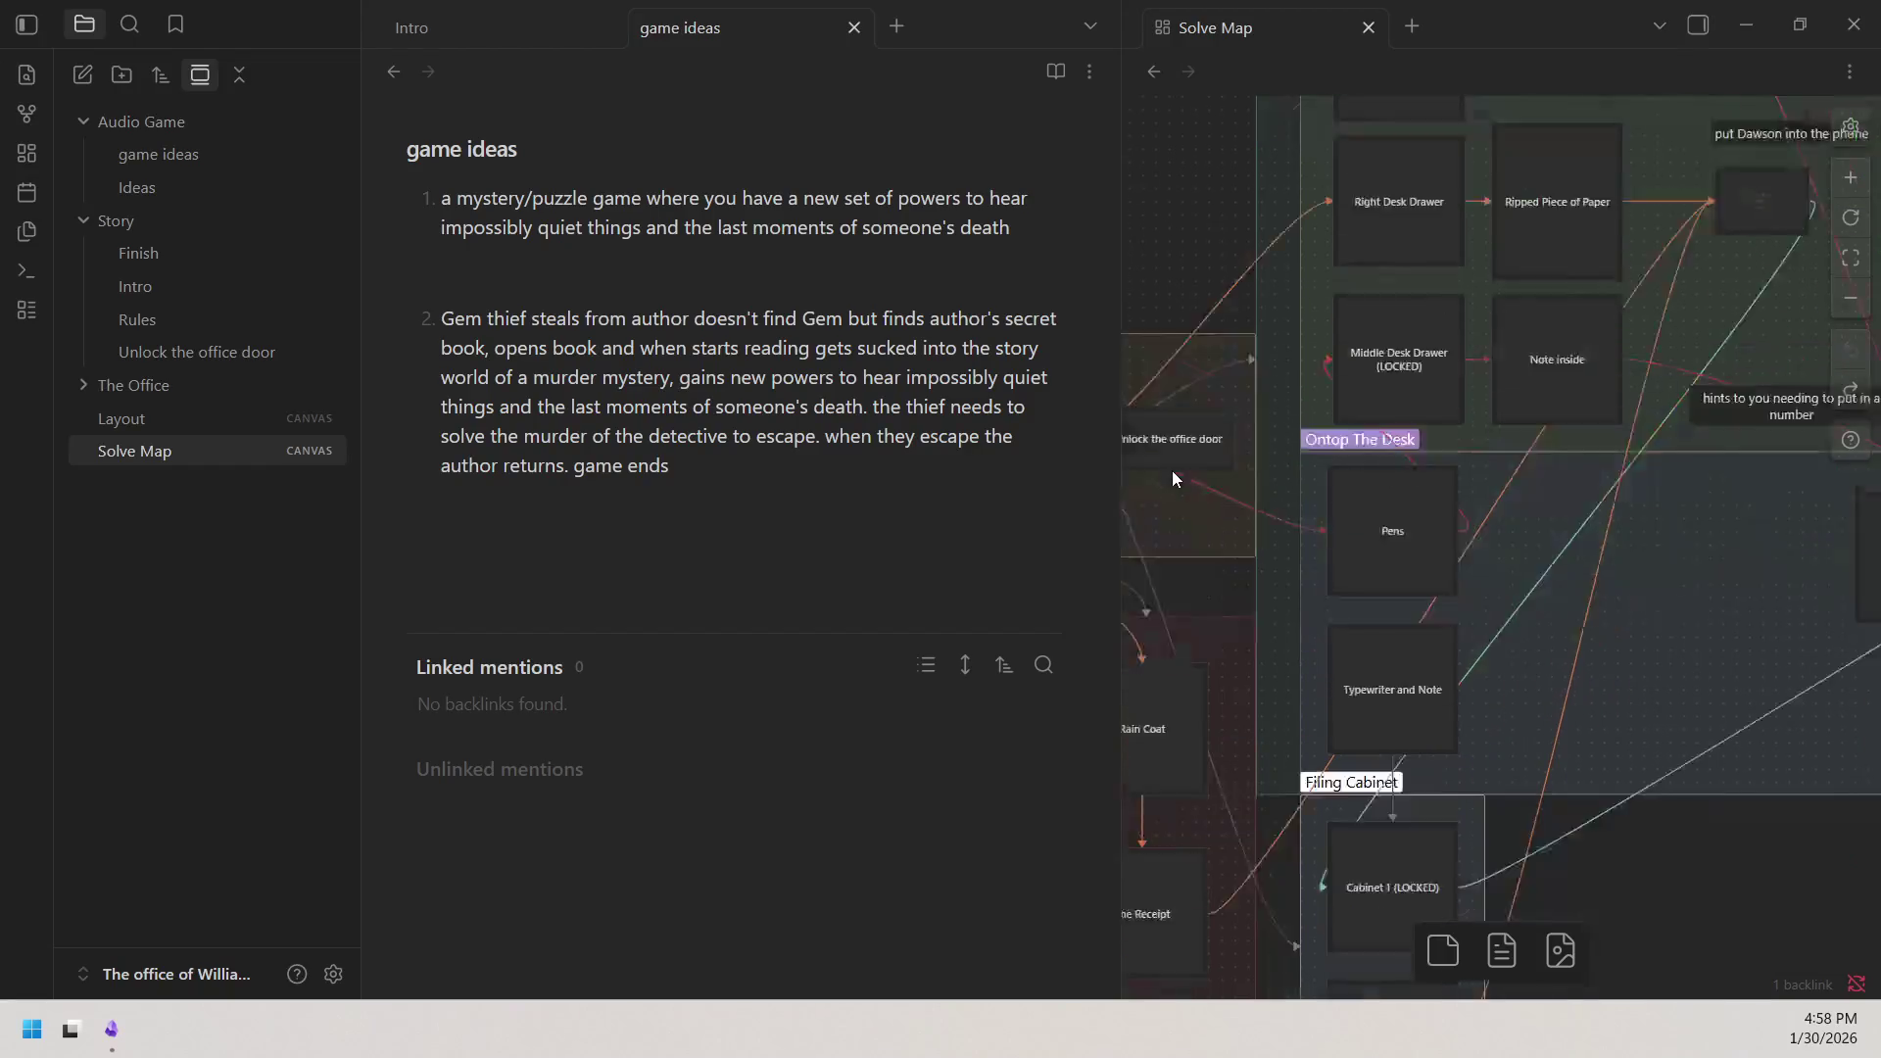
pyautogui.scroll(-2, 1172, 472)
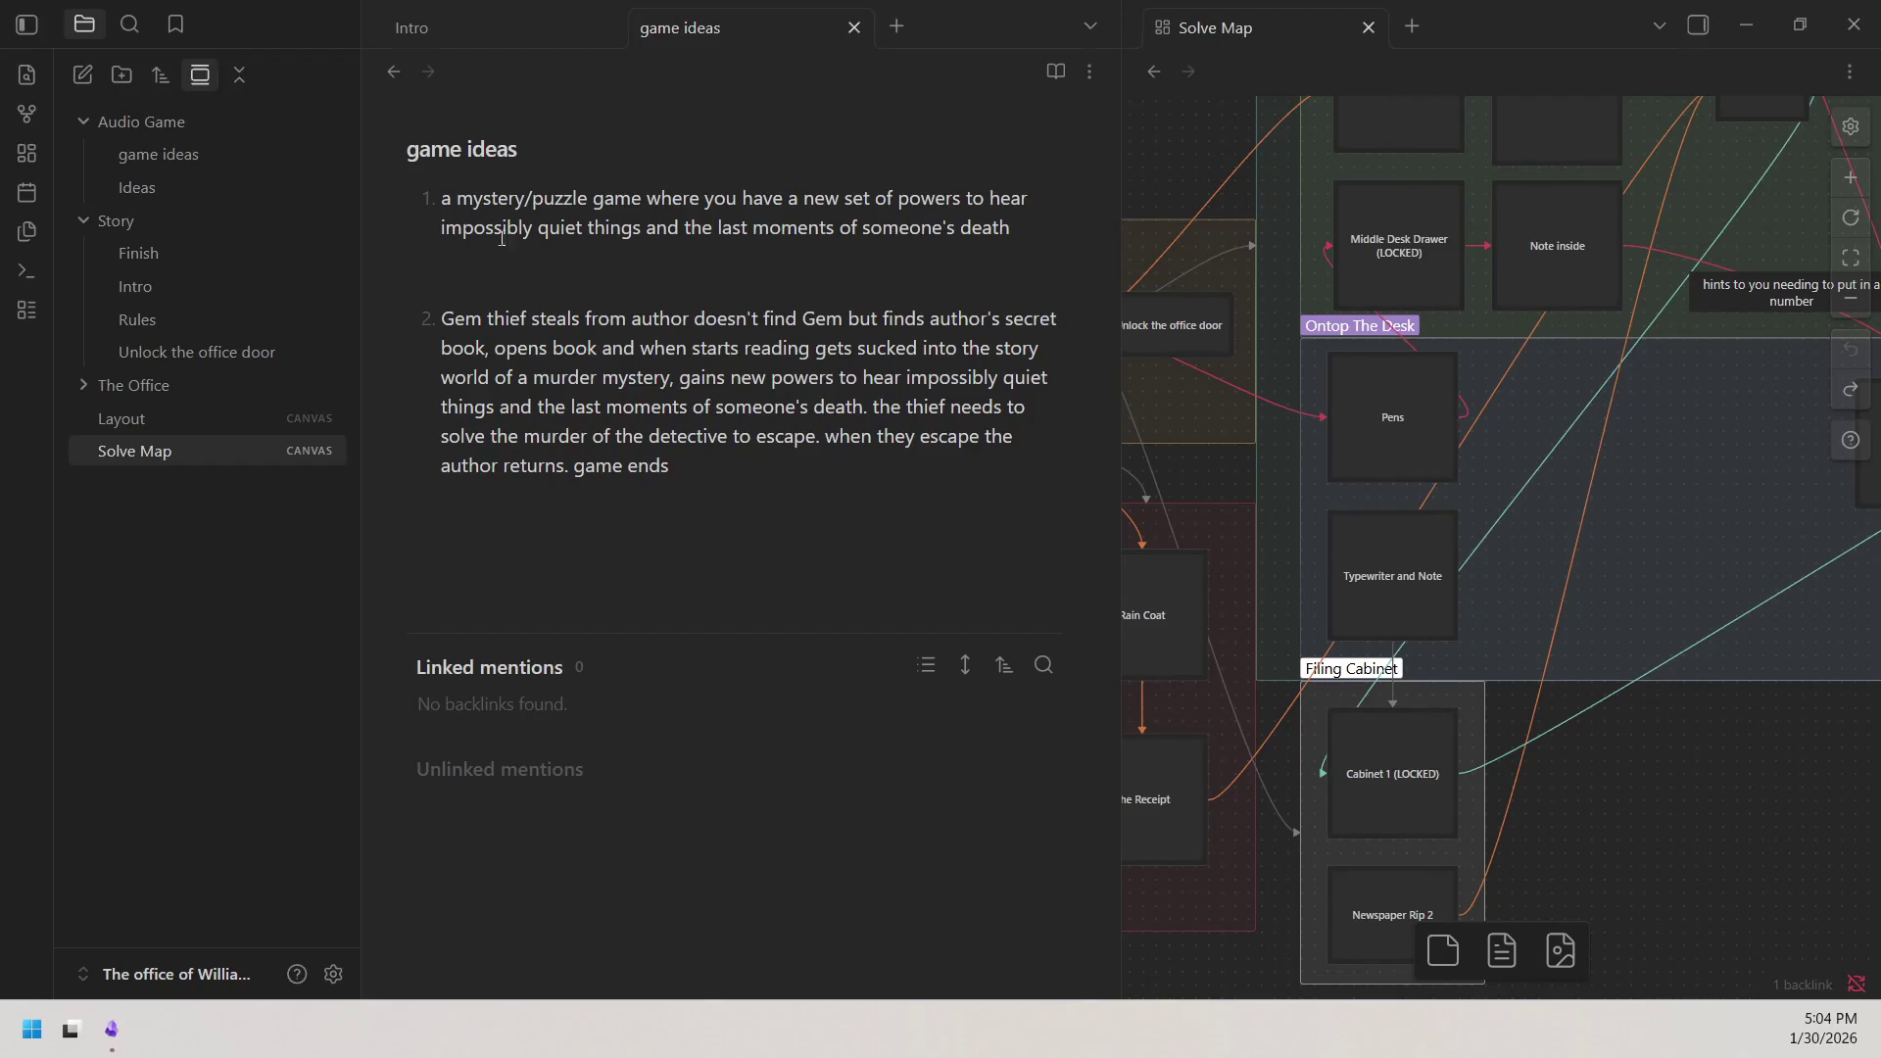
# Focus the game ideas note to continue editing the gem-thief premise.
pyautogui.click(775, 470)
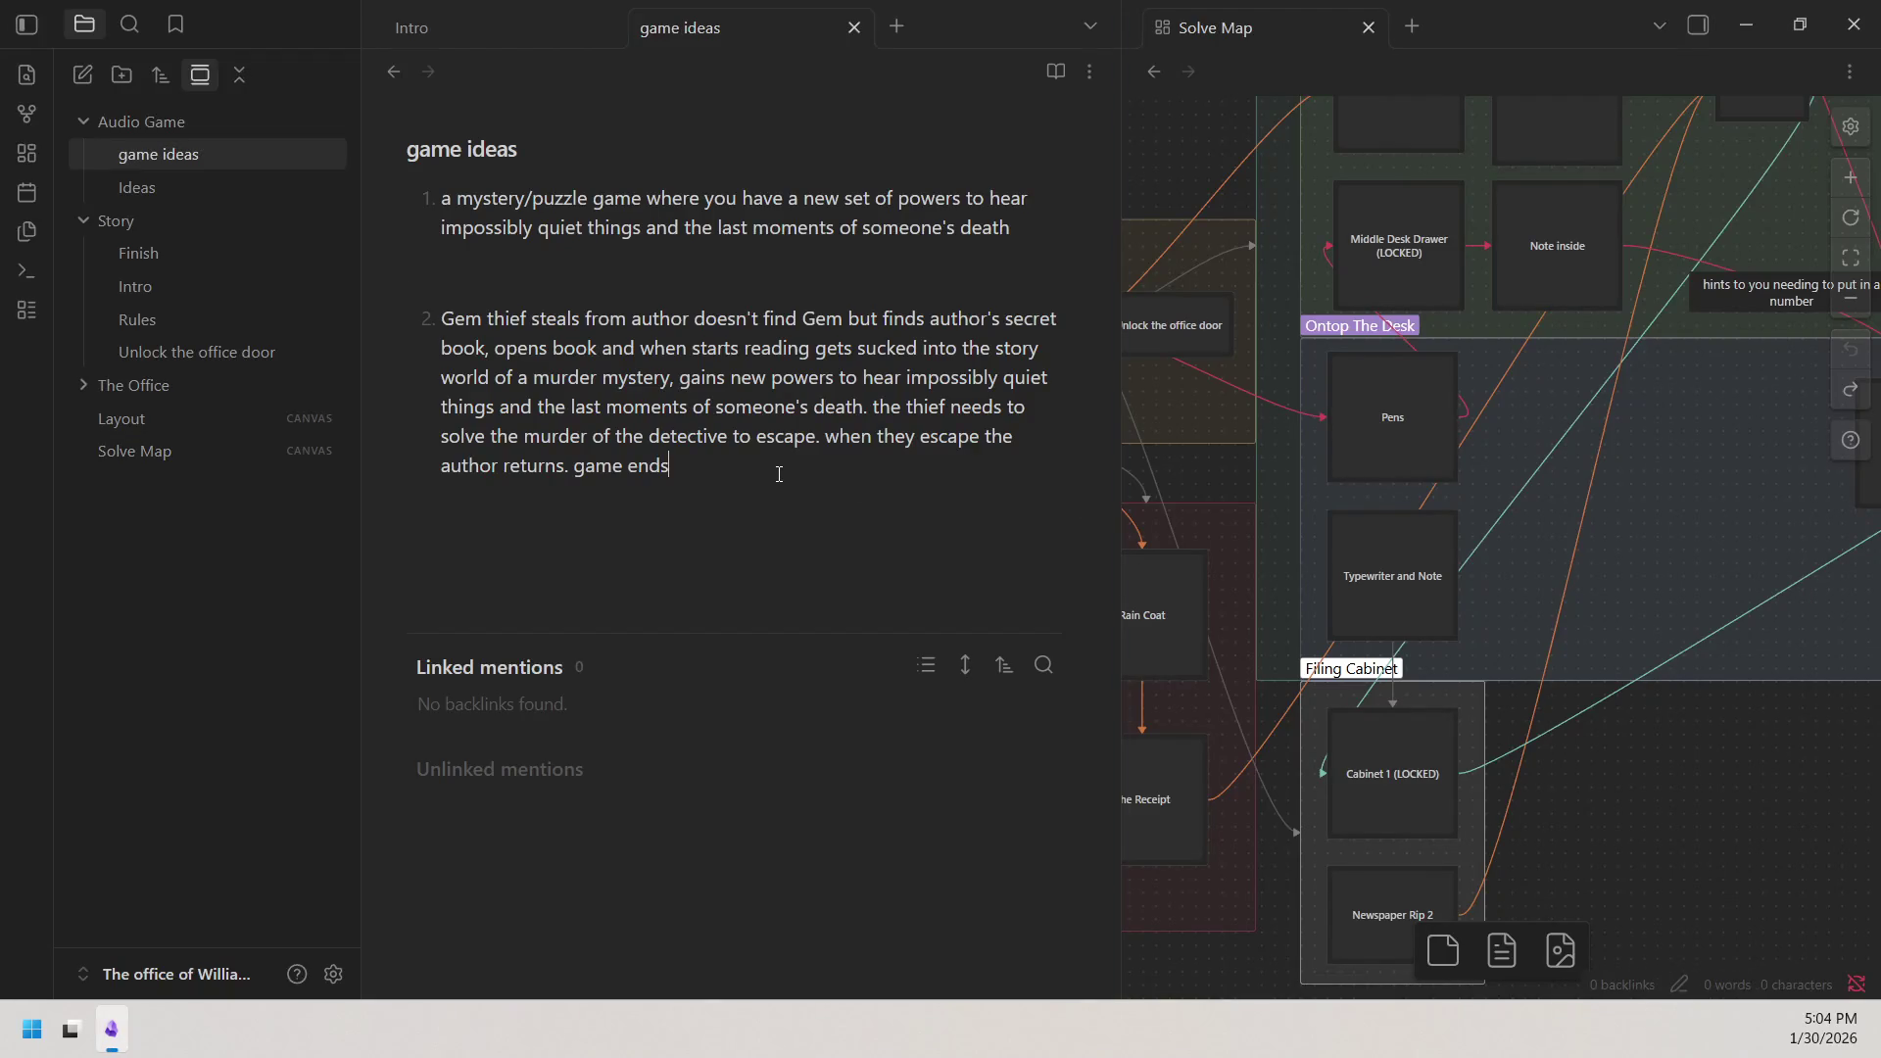
pyautogui.moveTo(445, 319); pyautogui.dragTo(594, 377)
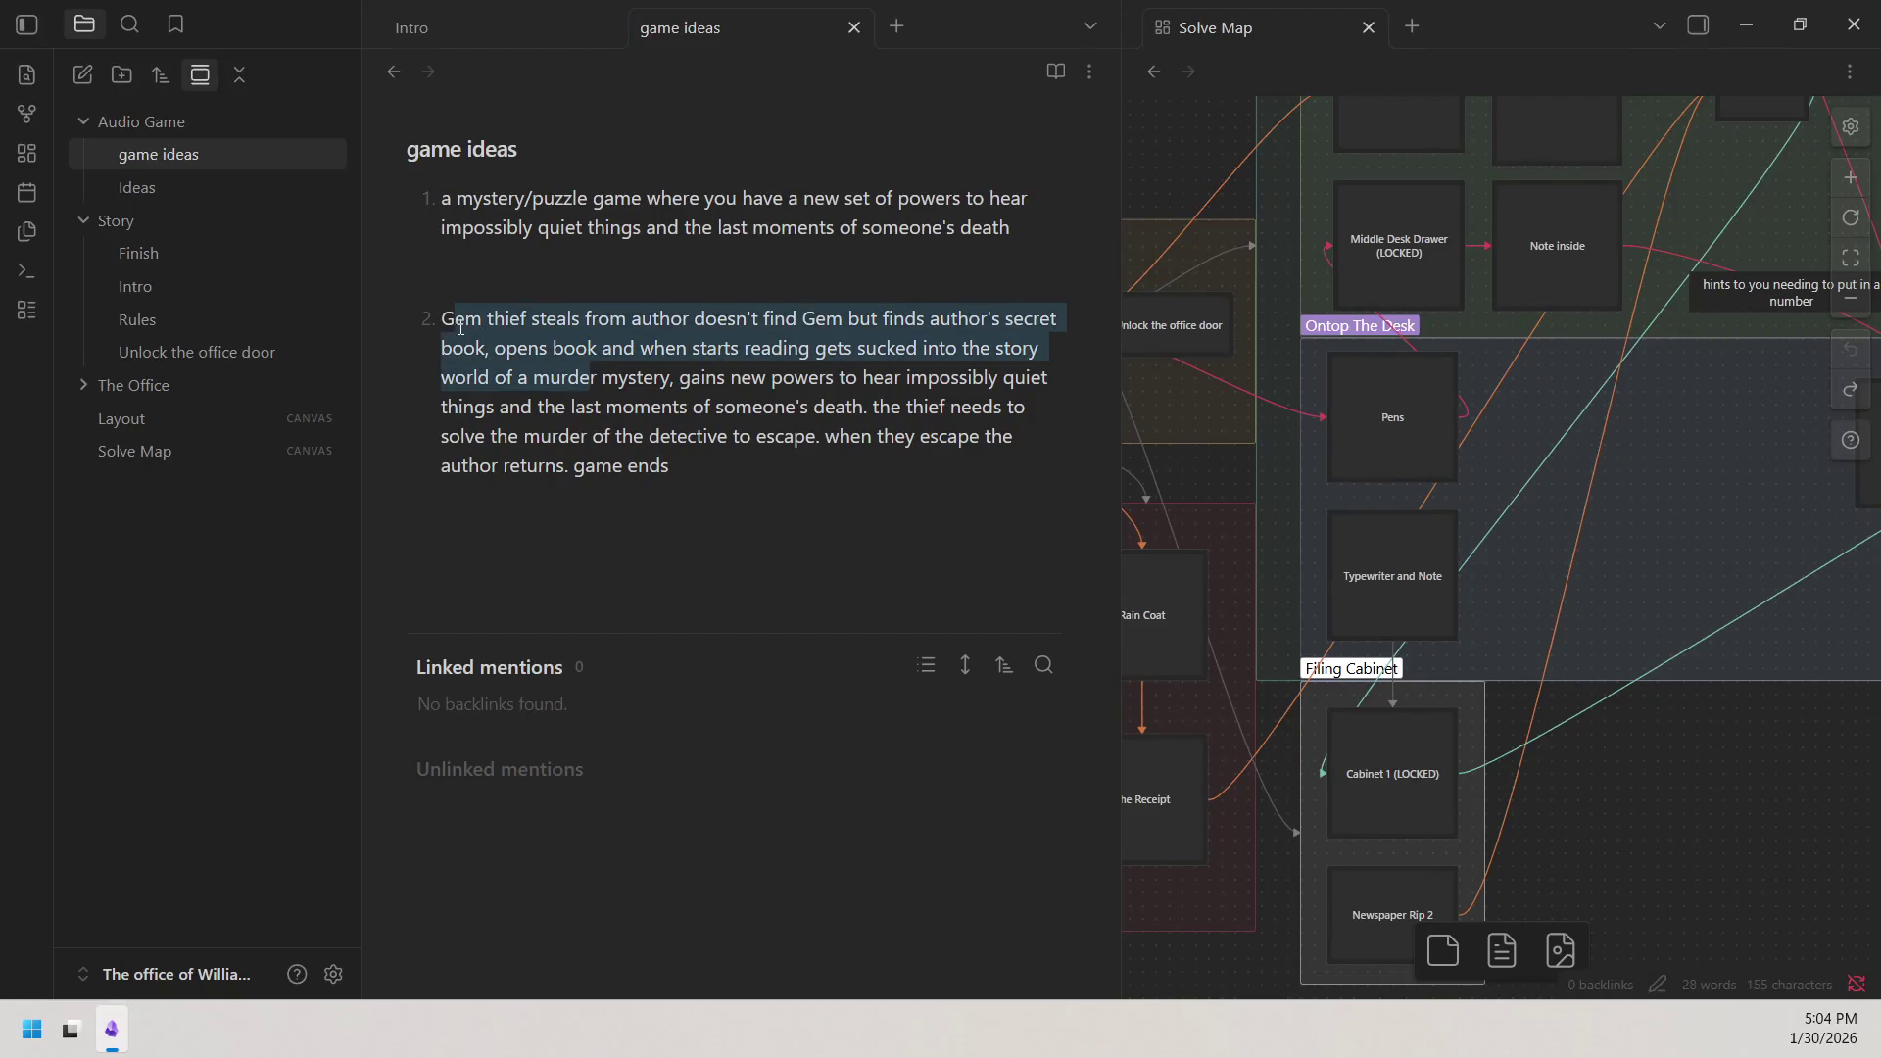
pyautogui.click(594, 376)
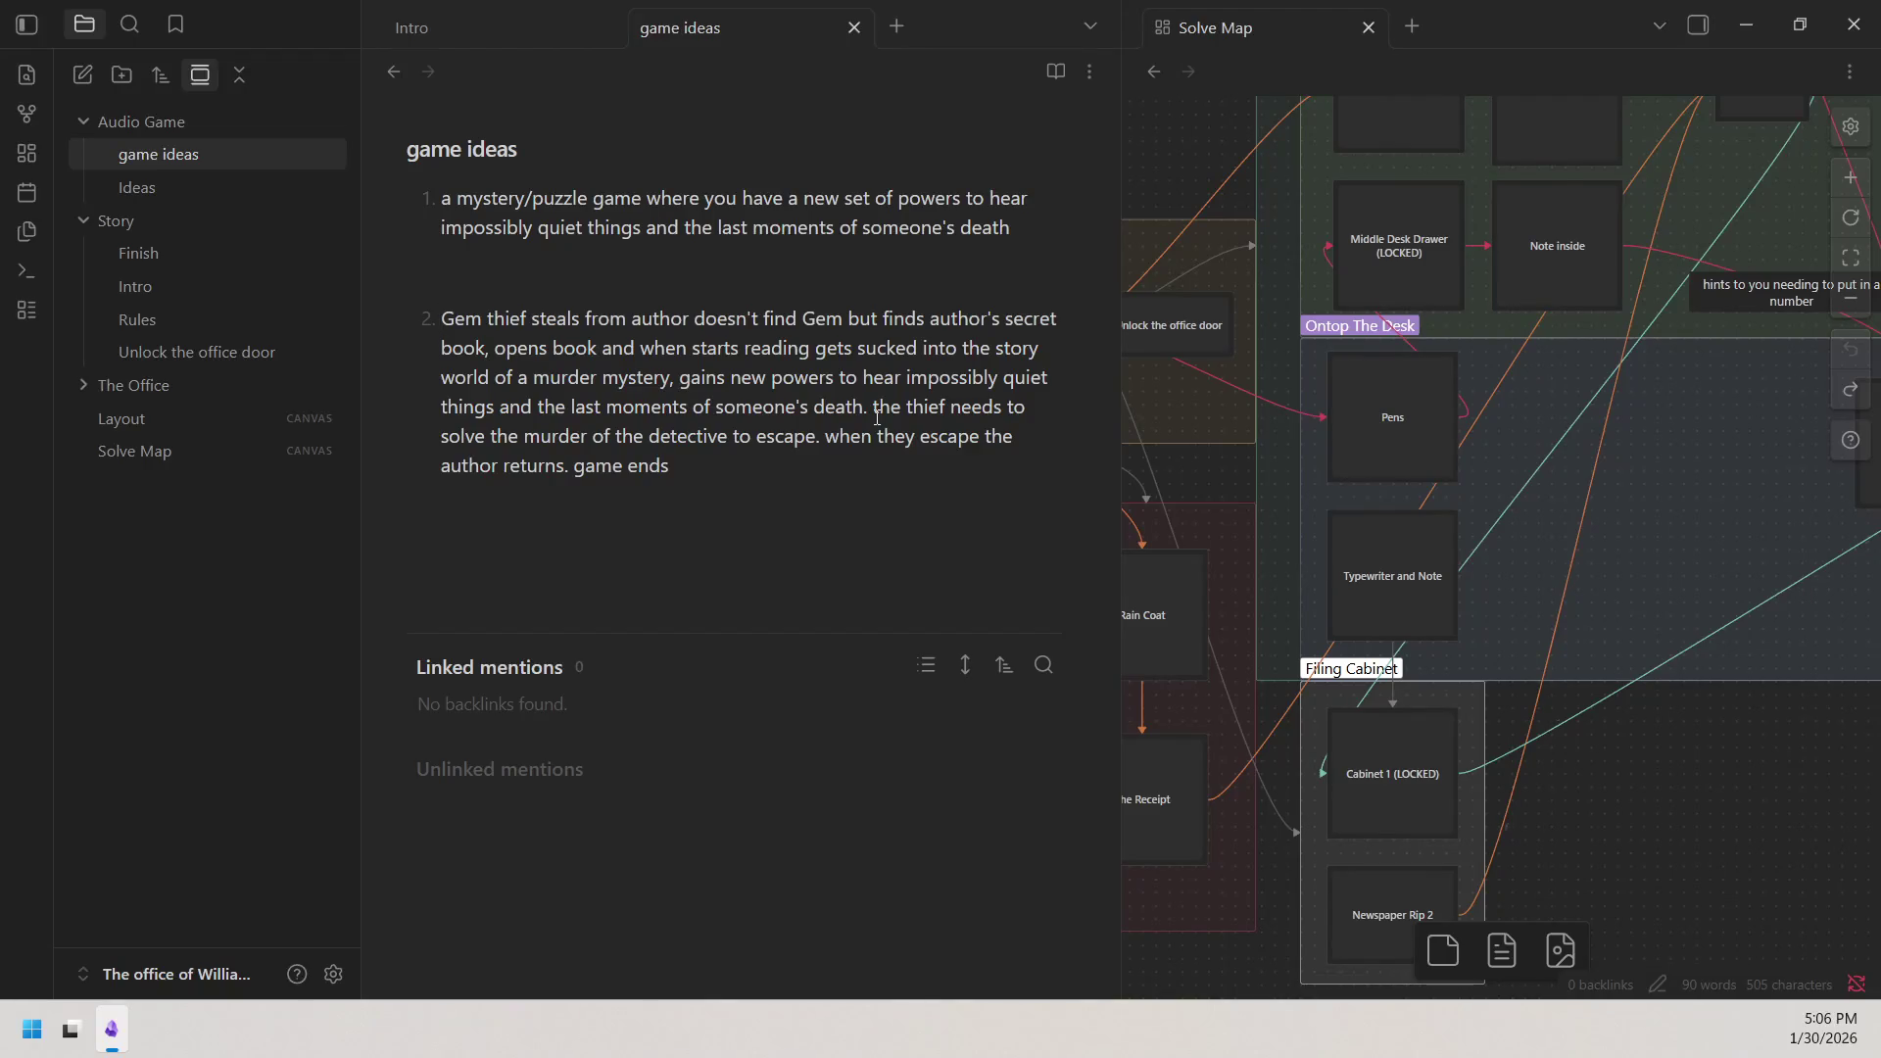
pyautogui.moveTo(863, 378)
pyautogui.mouseDown()
pyautogui.moveTo(1055, 381)
pyautogui.moveTo(504, 413)
pyautogui.mouseUp()
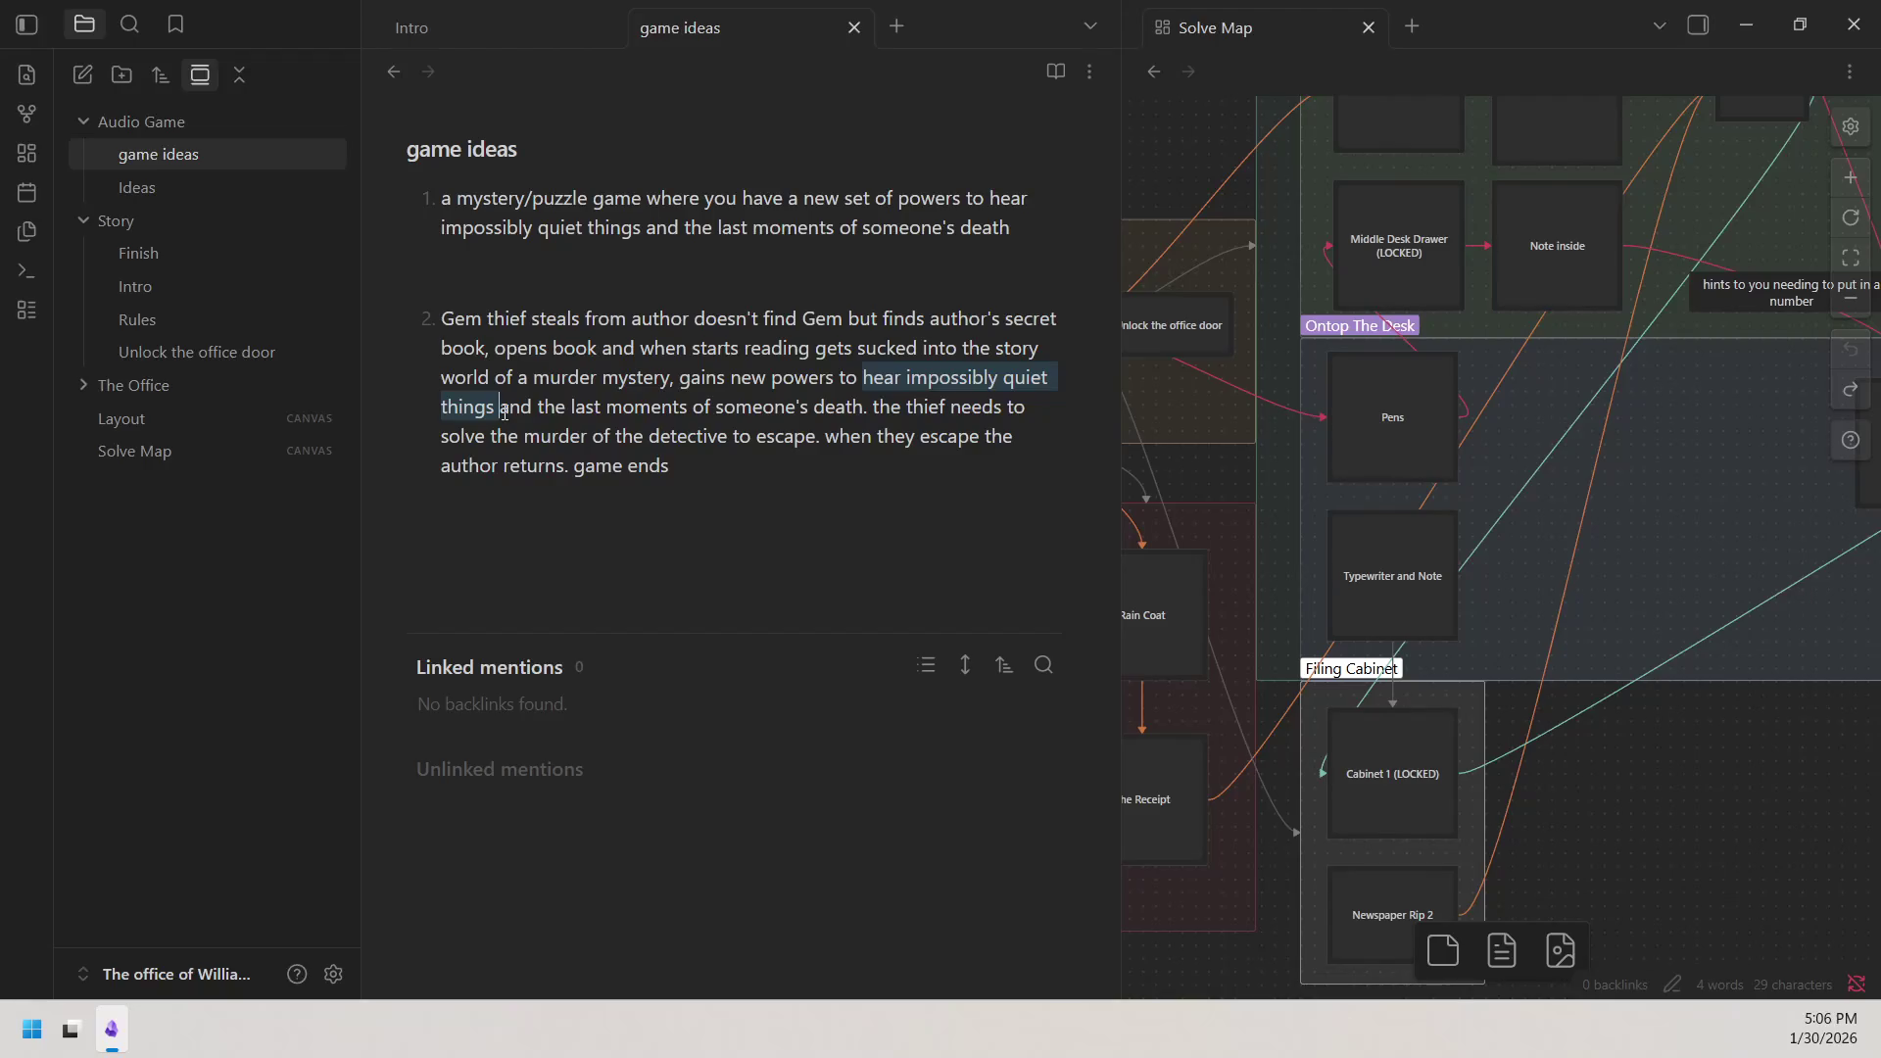
# Delete 'hear impossibly quiet things', leaving 'gains new powers to and the last moments'.
pyautogui.moveTo(504, 408); pyautogui.dragTo(495, 408)
pyautogui.press('BackSpace')
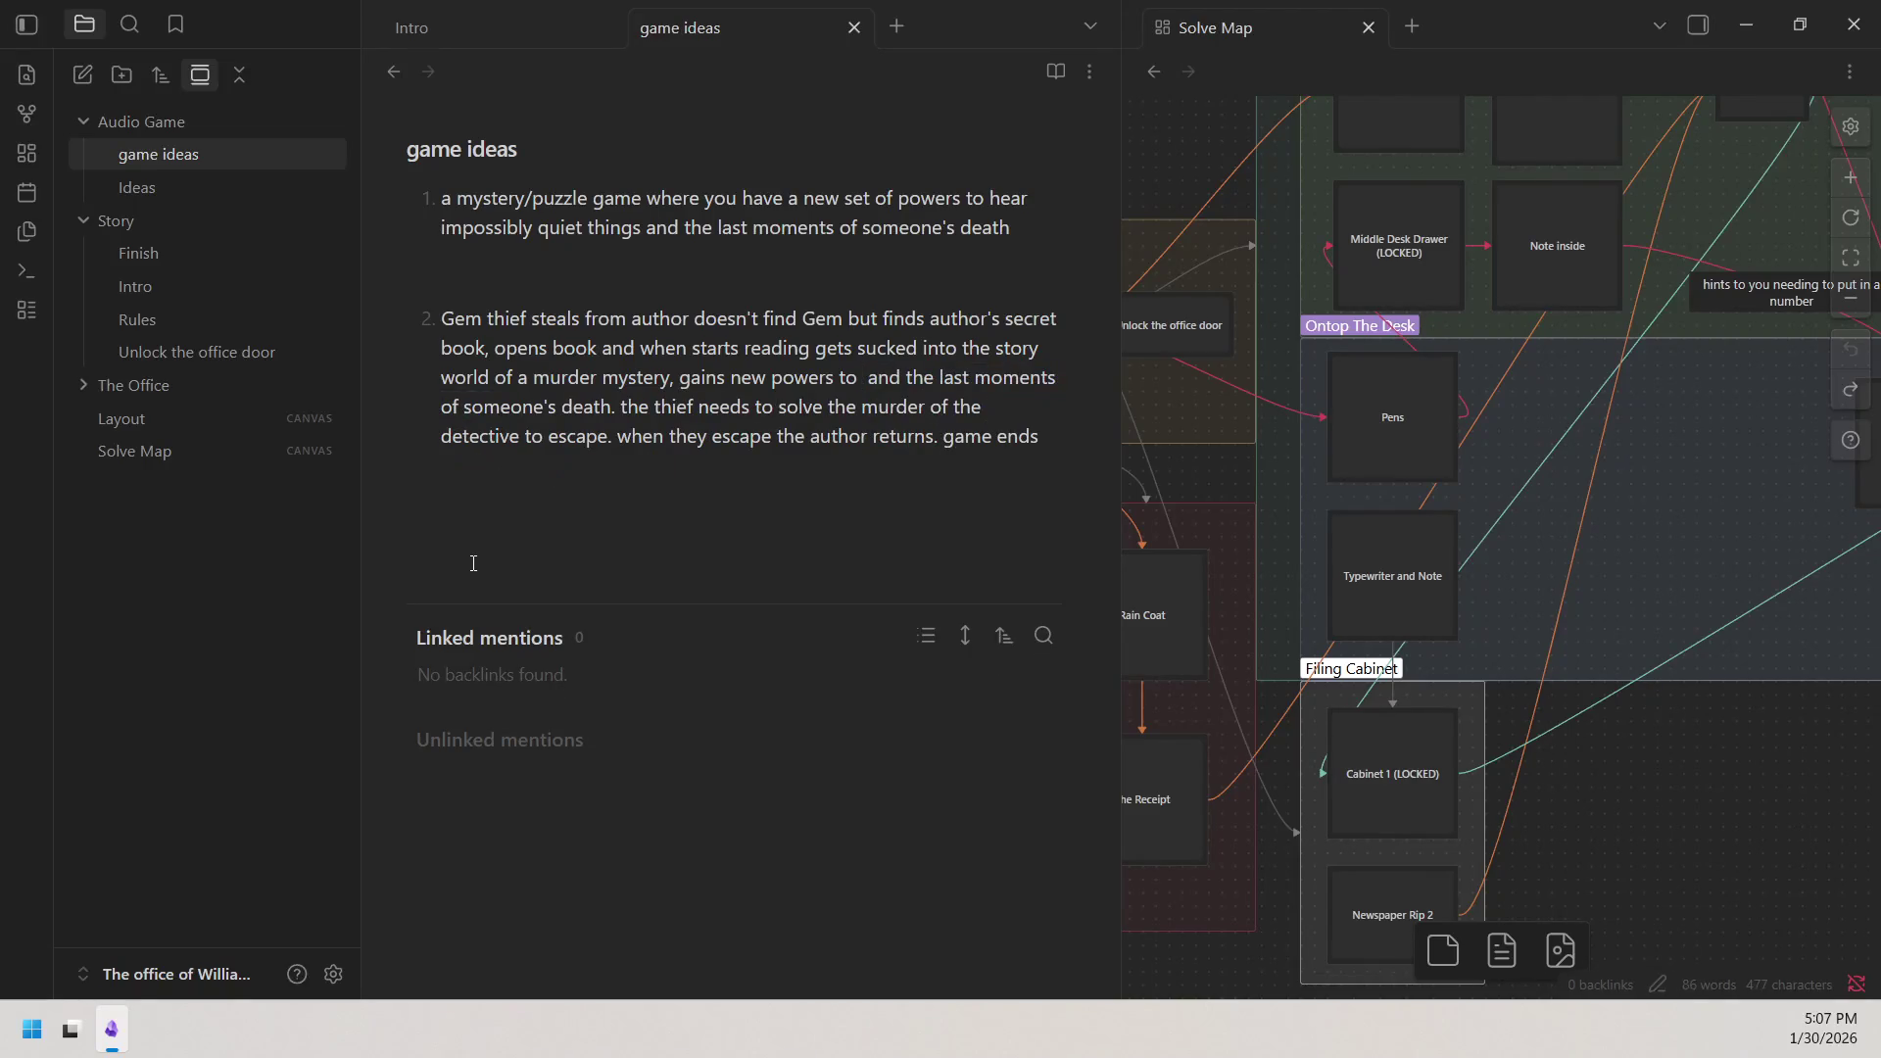
pyautogui.write('enter')
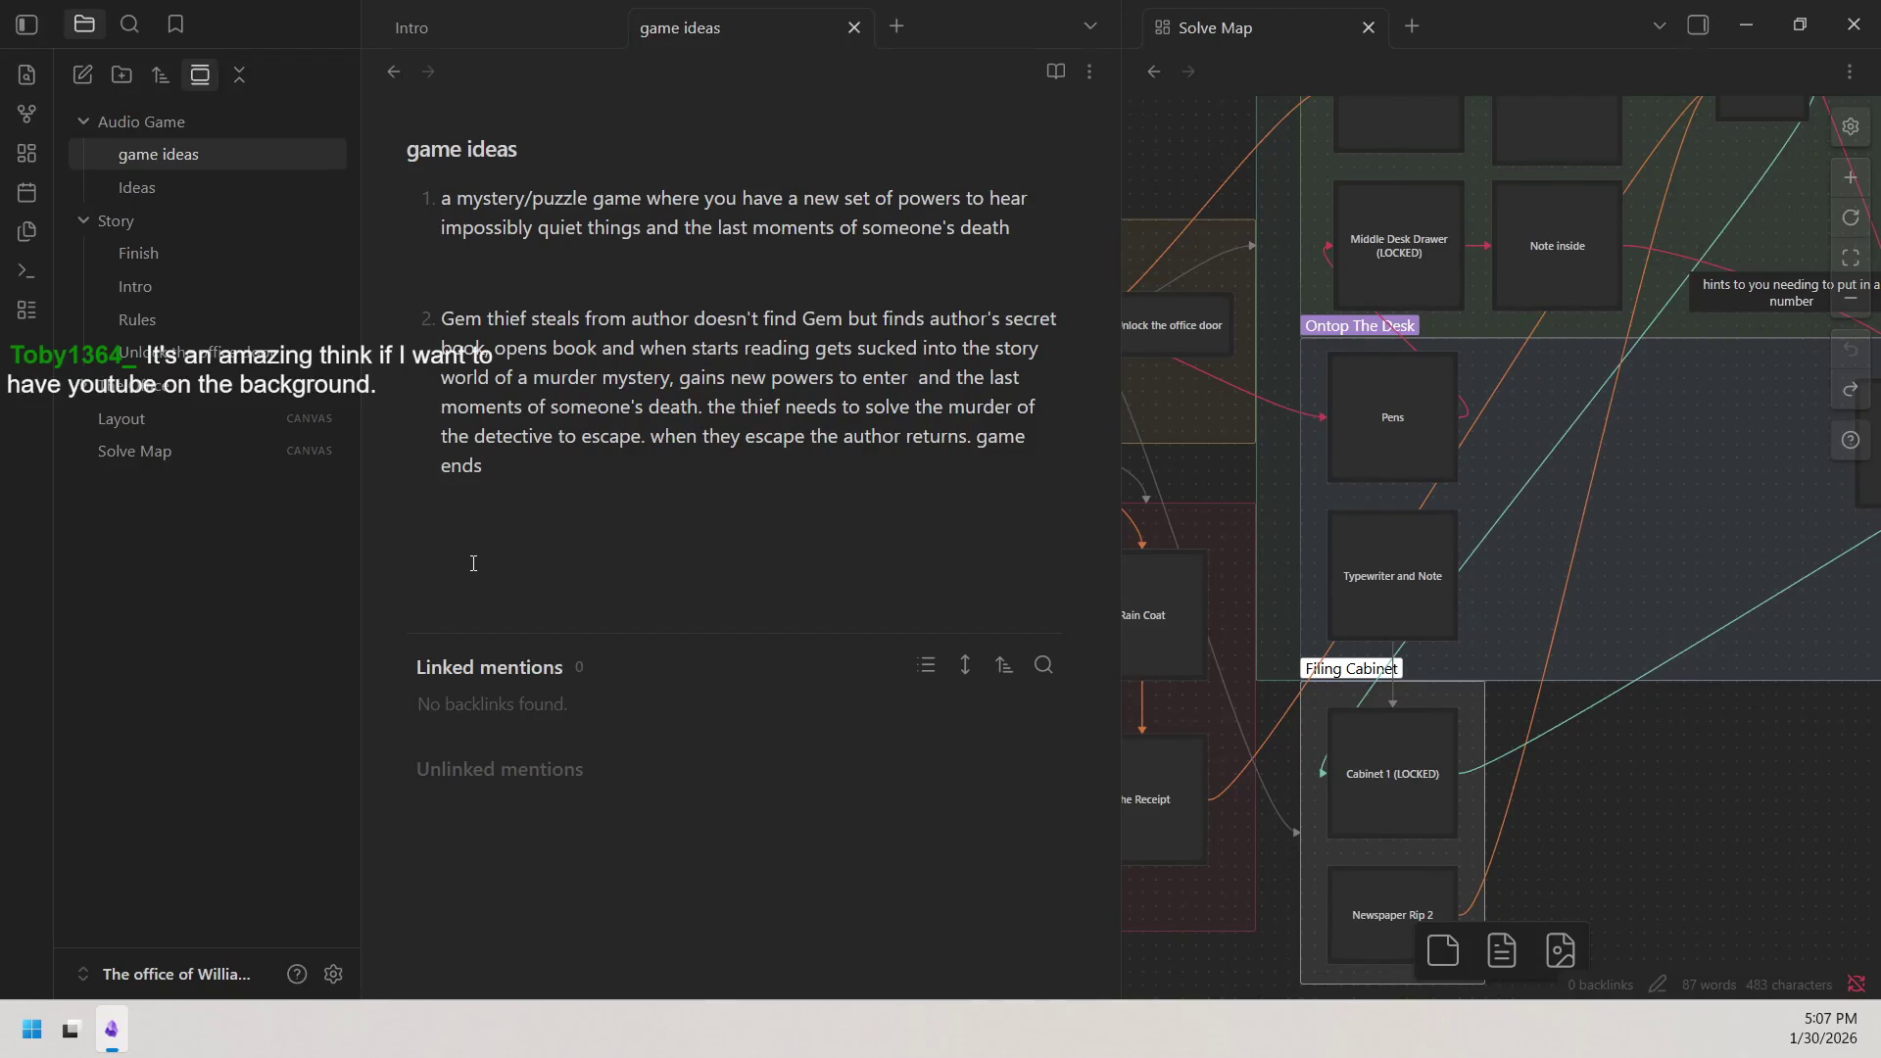
pyautogui.write(' dis')
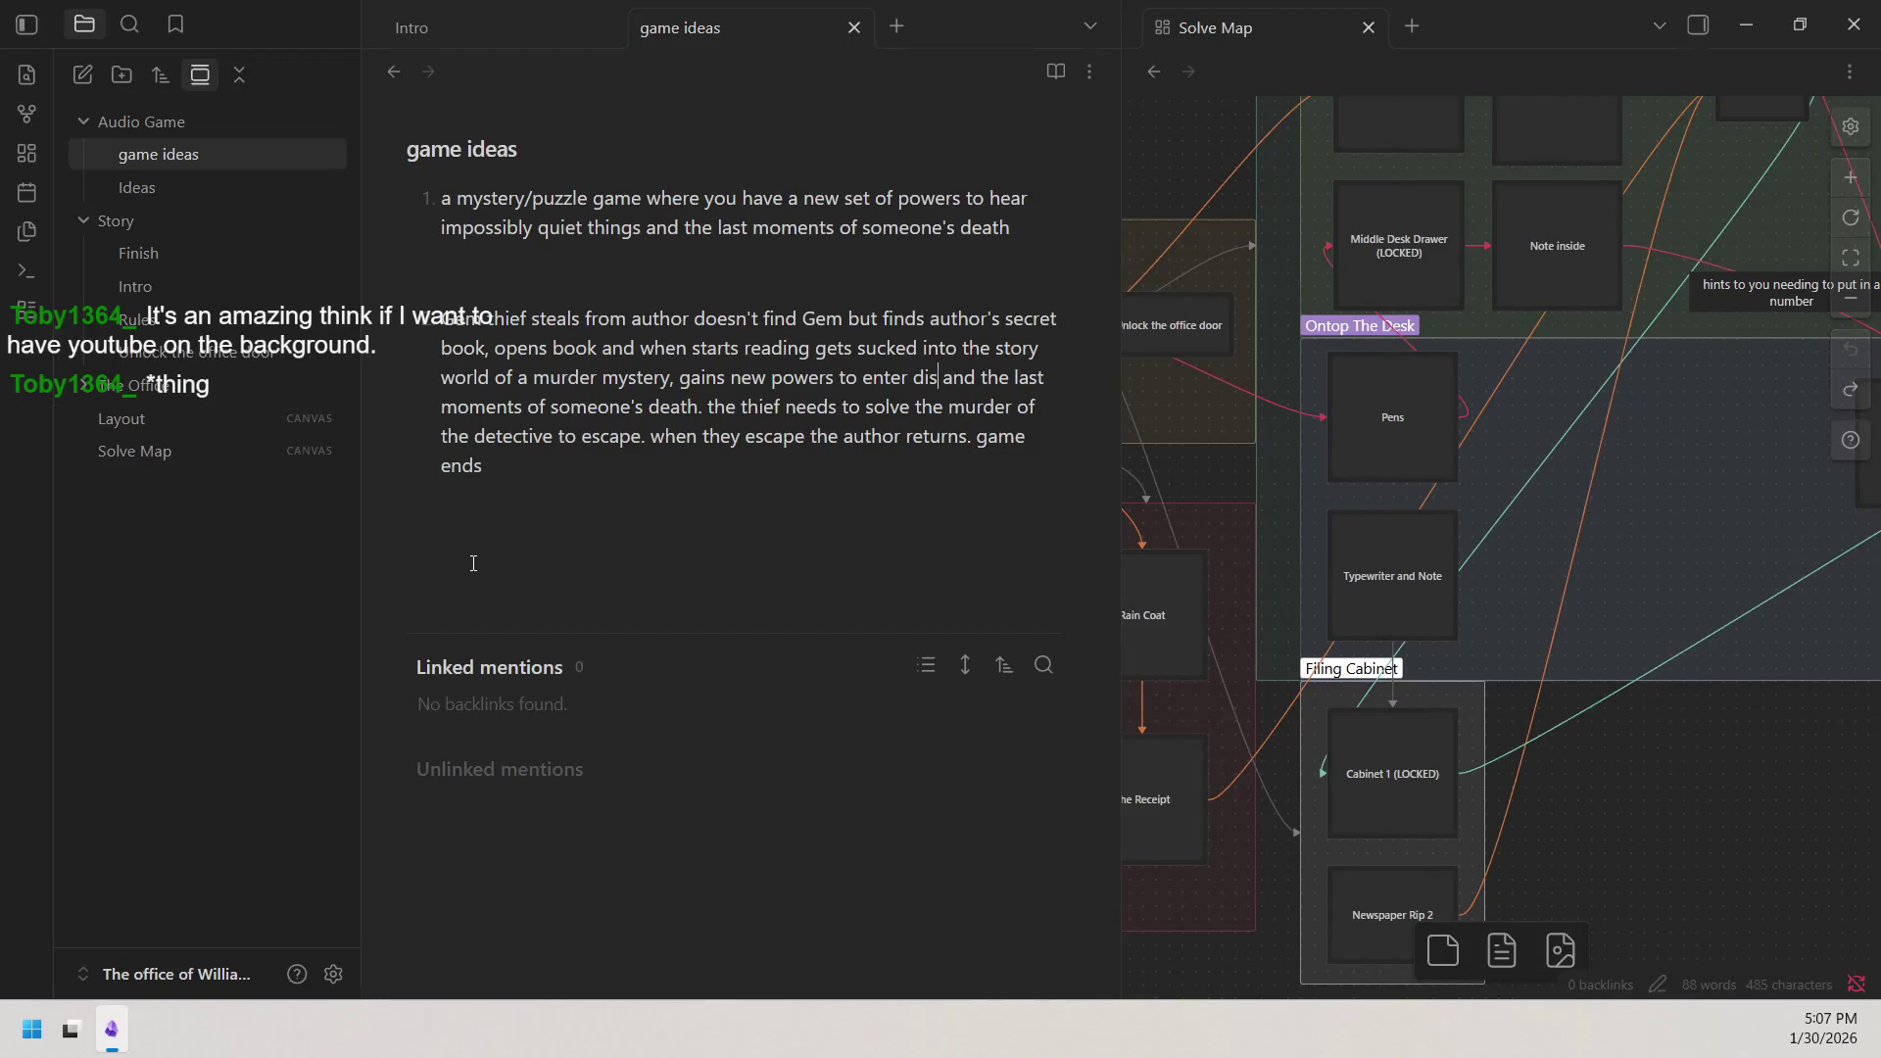
# Clean up stray and mistyped letters after 'enter' in the thief's powers.
pyautogui.press('BackSpace')
pyautogui.press('BackSpace')
pyautogui.press('BackSpace')
pyautogui.write('st')
pyautogui.press('BackSpace')
pyautogui.write('ory')
pyautogui.press('BackSpace')
pyautogui.press('BackSpace')
pyautogui.press('BackSpace')
pyautogui.write('tory not')
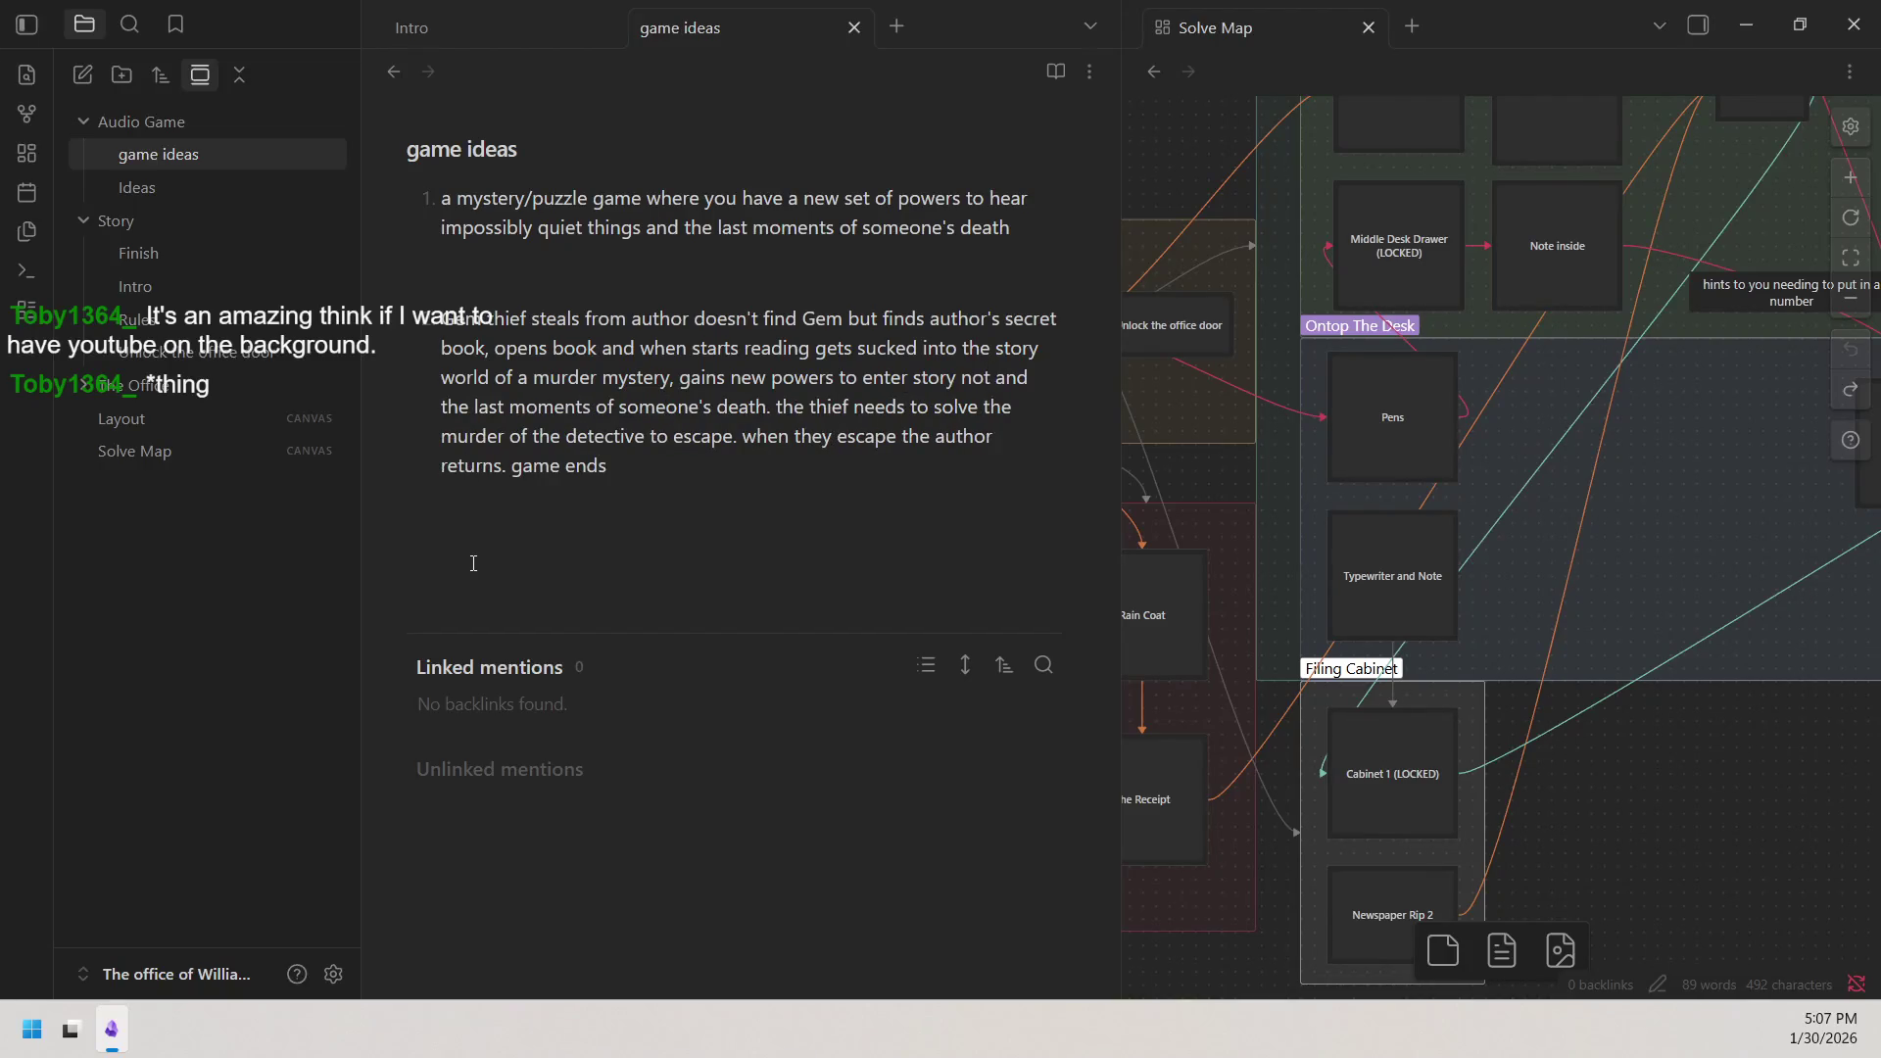
pyautogui.write('es')
# Add 'hear' before 'the last moments' and 'a' before 'Gem thief'.
pyautogui.moveTo(863, 379); pyautogui.dragTo(910, 382)
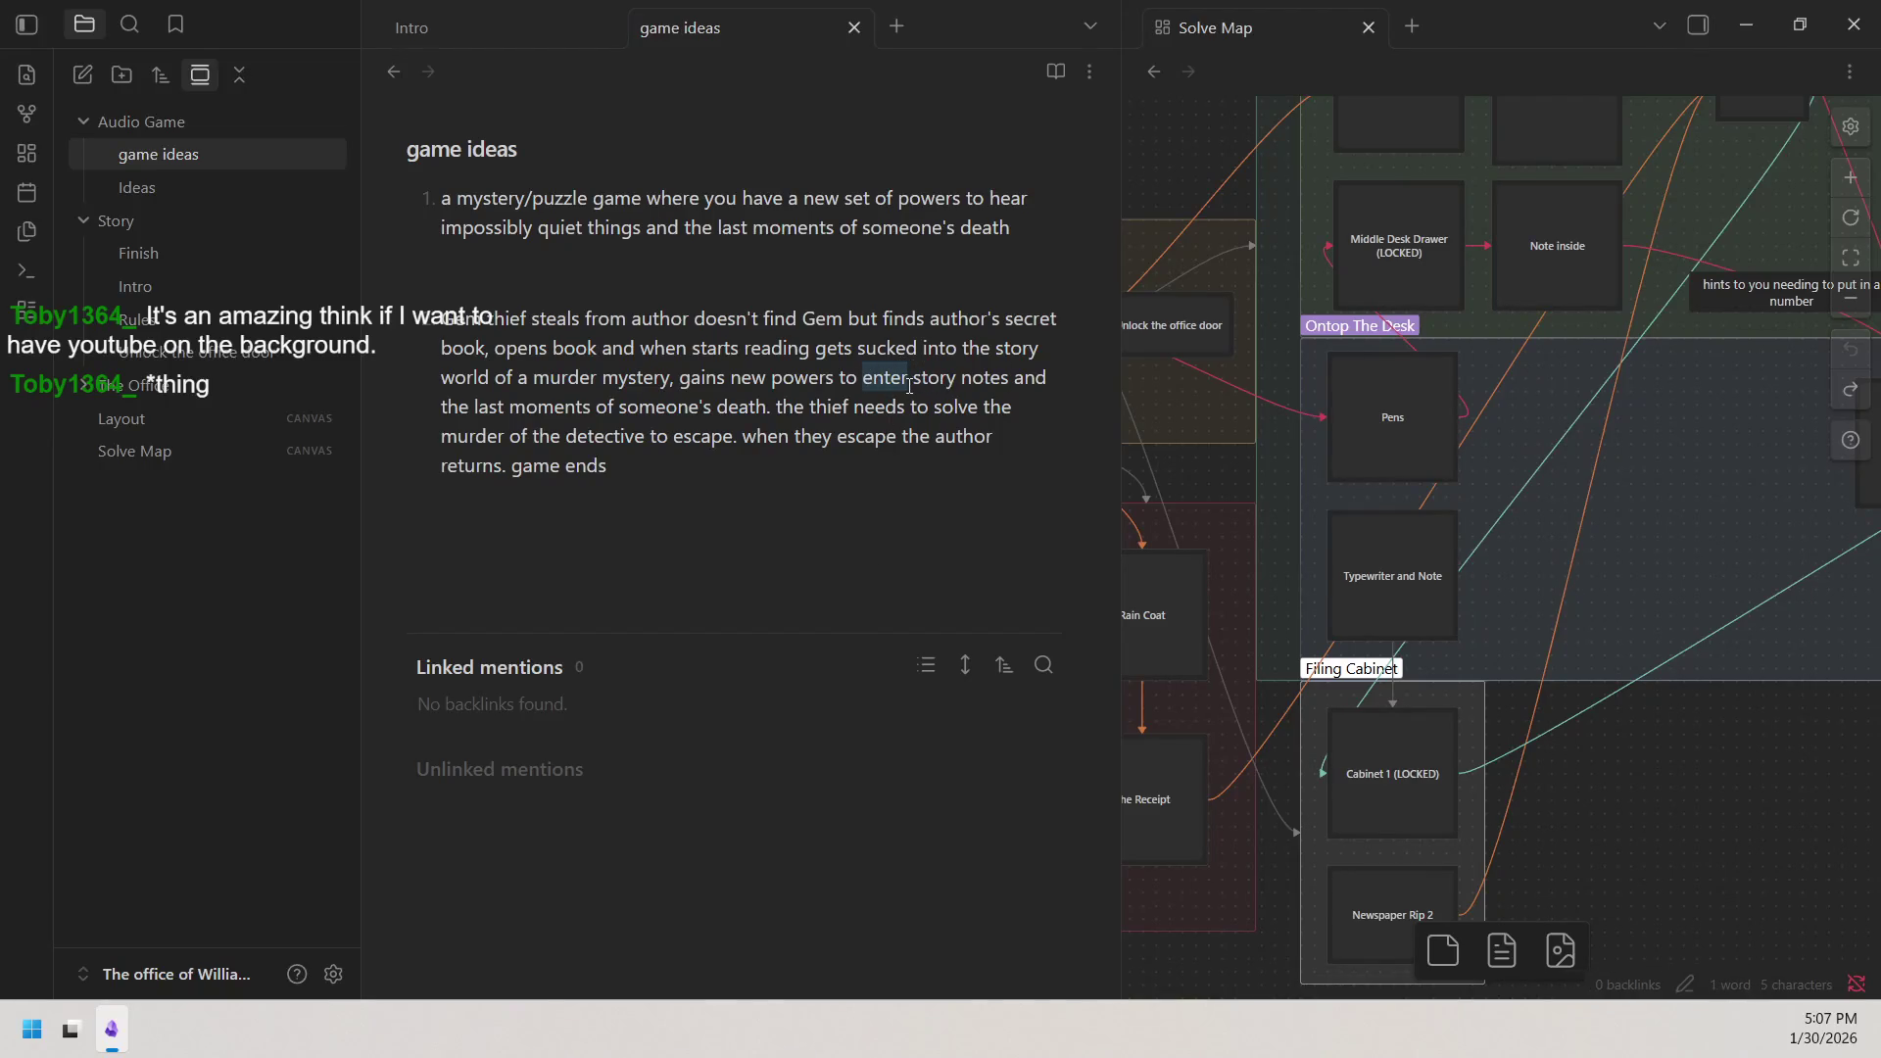
pyautogui.click(903, 415)
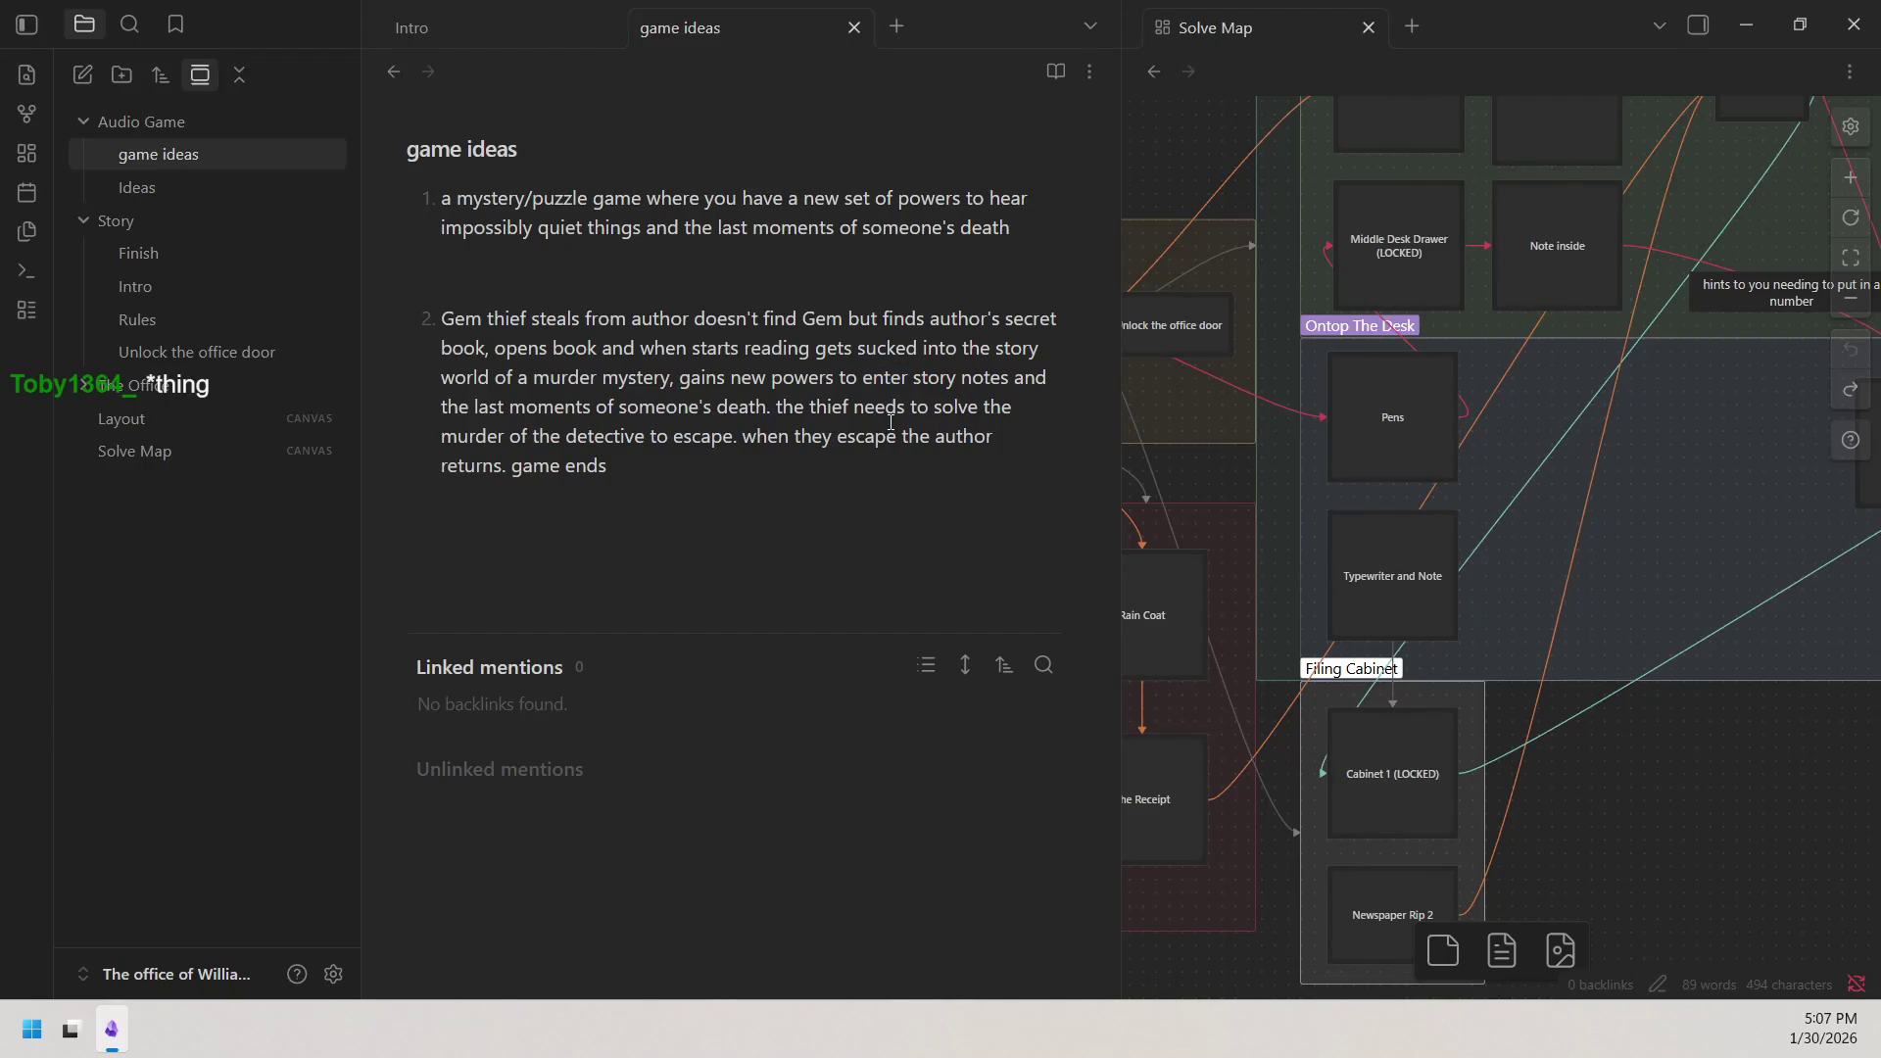
pyautogui.press('Down')
pyautogui.press('Home')
pyautogui.write('hear')
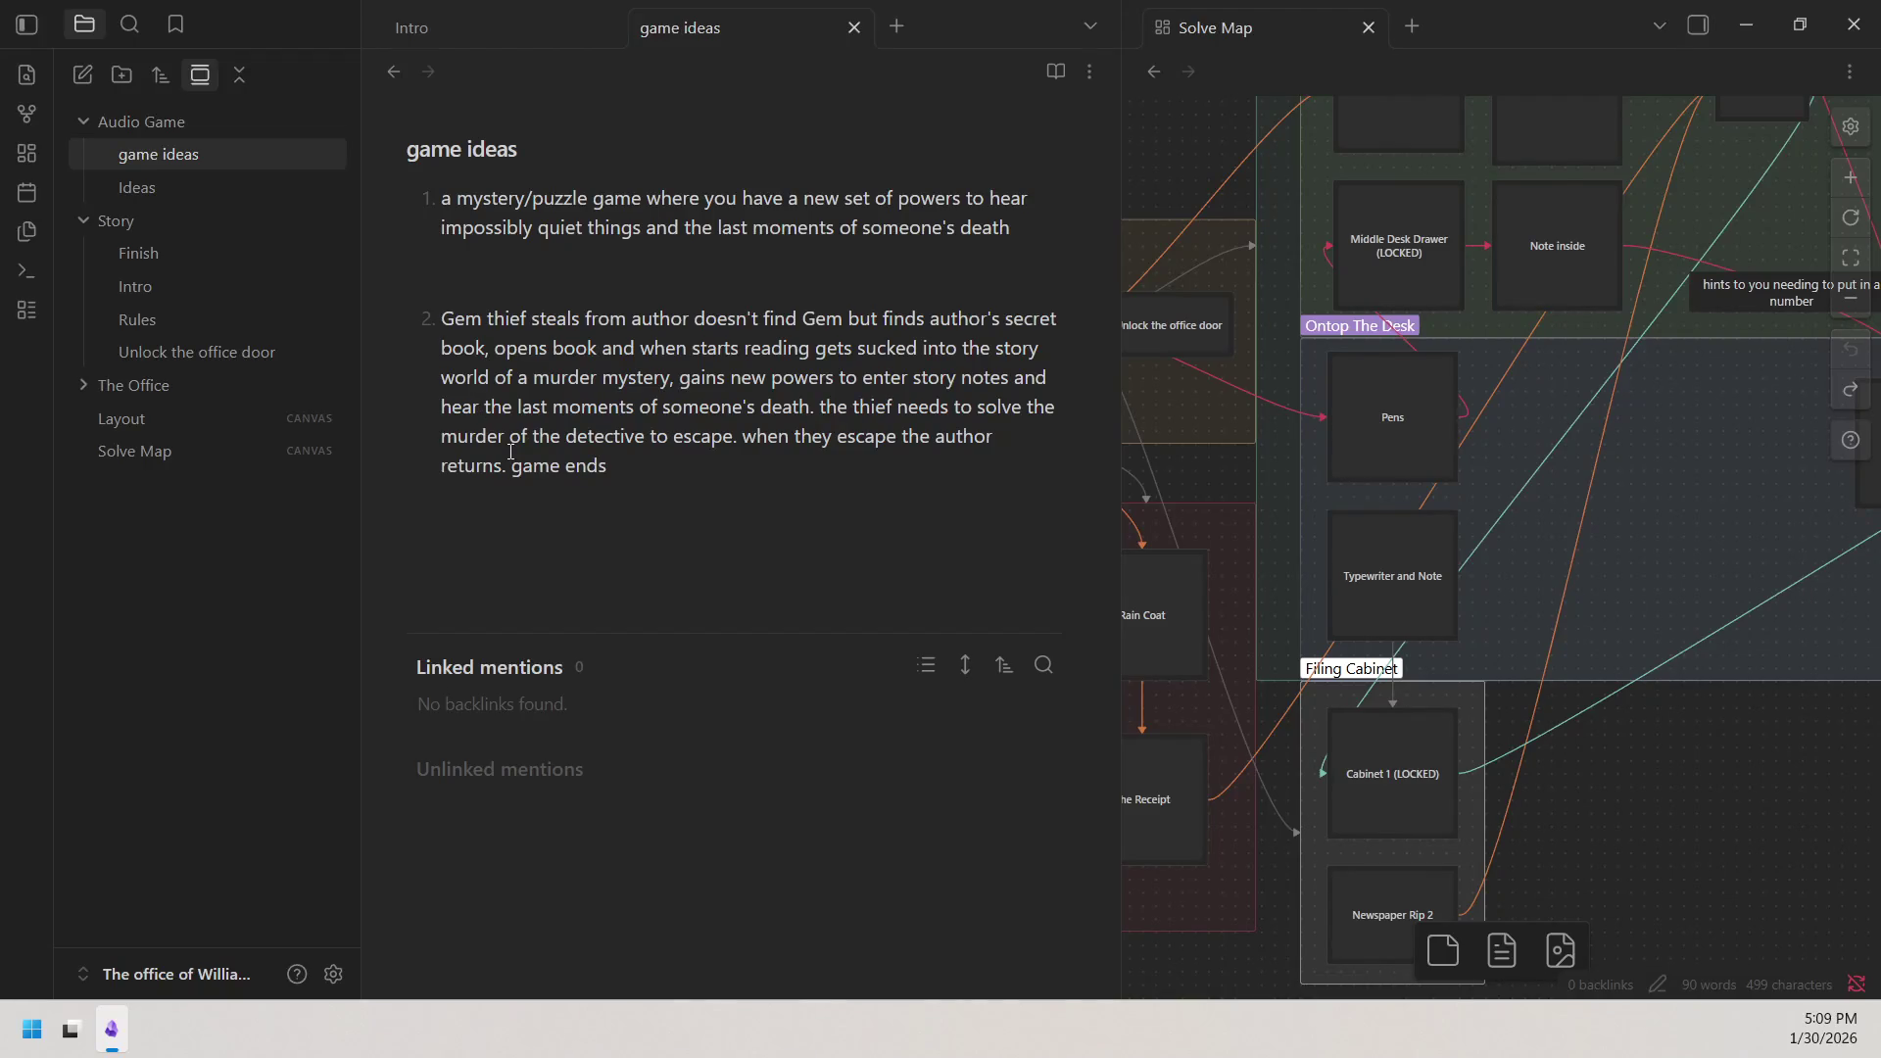
pyautogui.click(438, 319)
pyautogui.write('a')
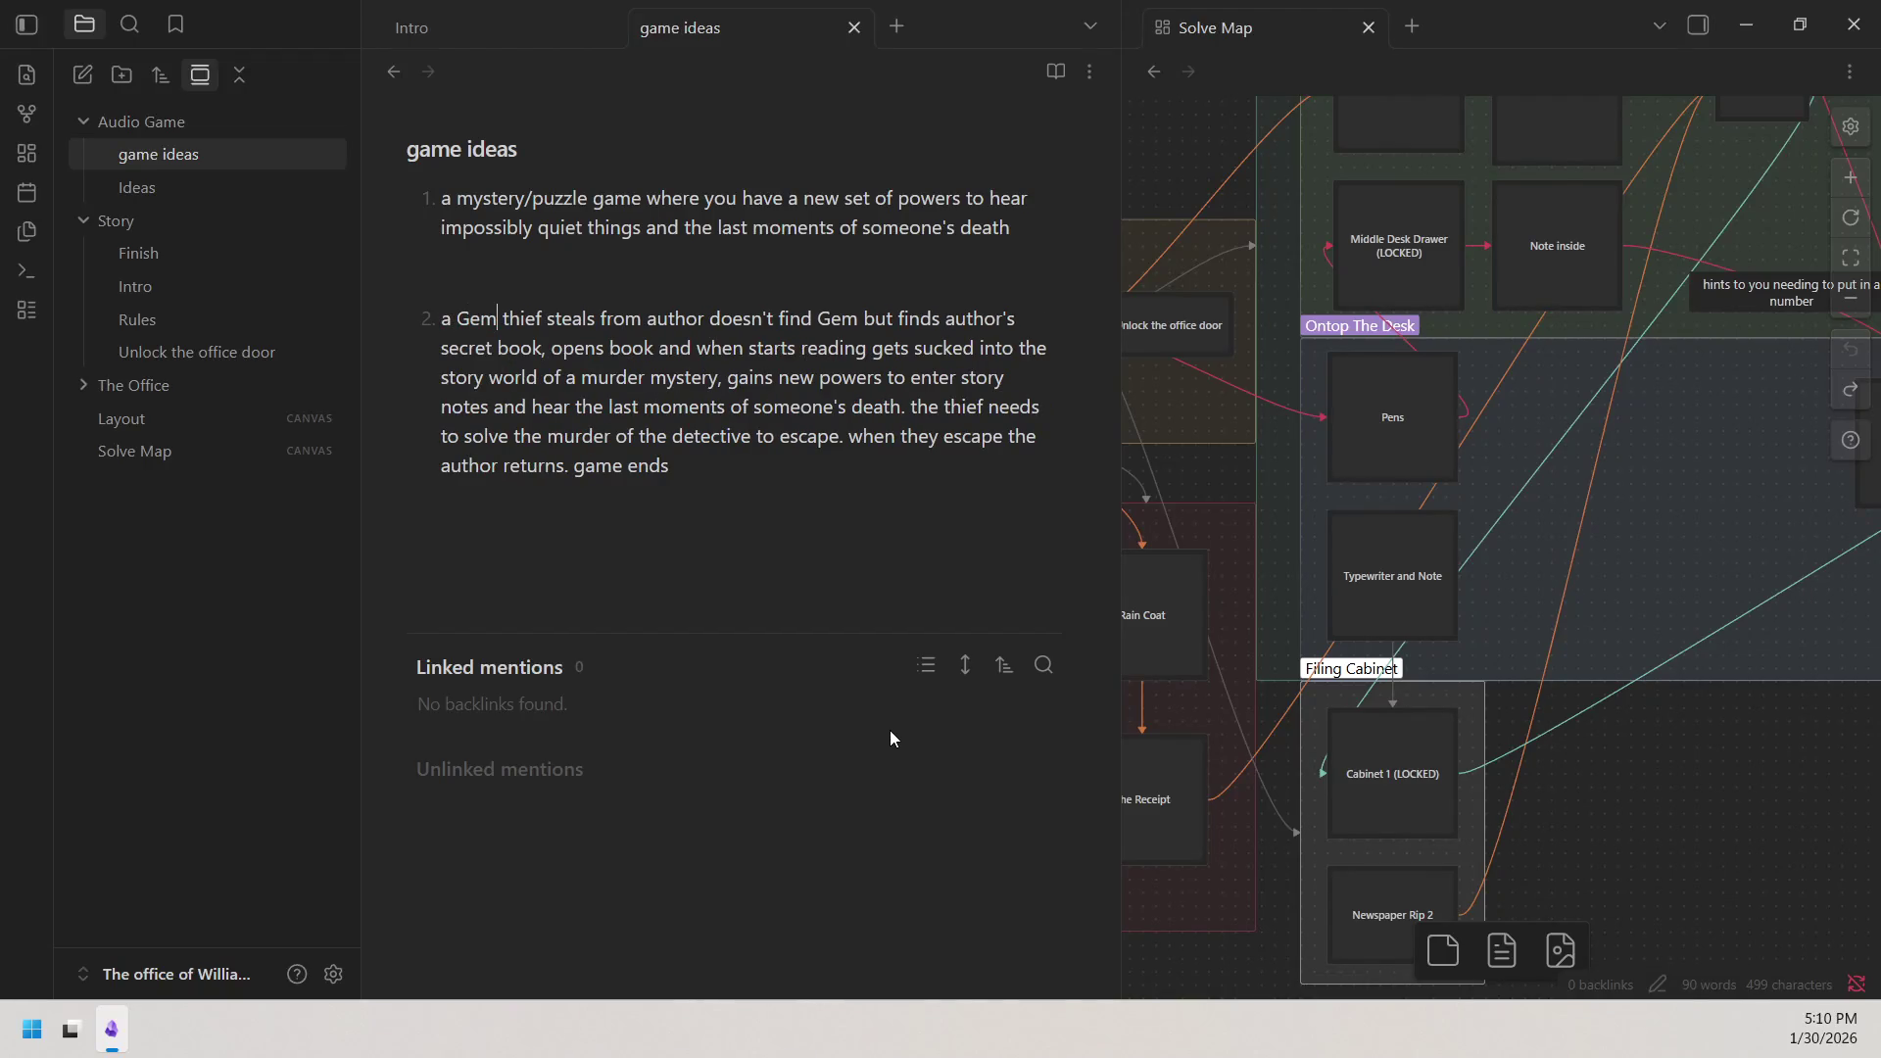
# Remove both 'Gem' words, add 'anything' after 'doesn't find' and 'trys to' before 'steals'.
pyautogui.press('BackSpace')
pyautogui.press('BackSpace')
pyautogui.press('BackSpace')
pyautogui.press('BackSpace')
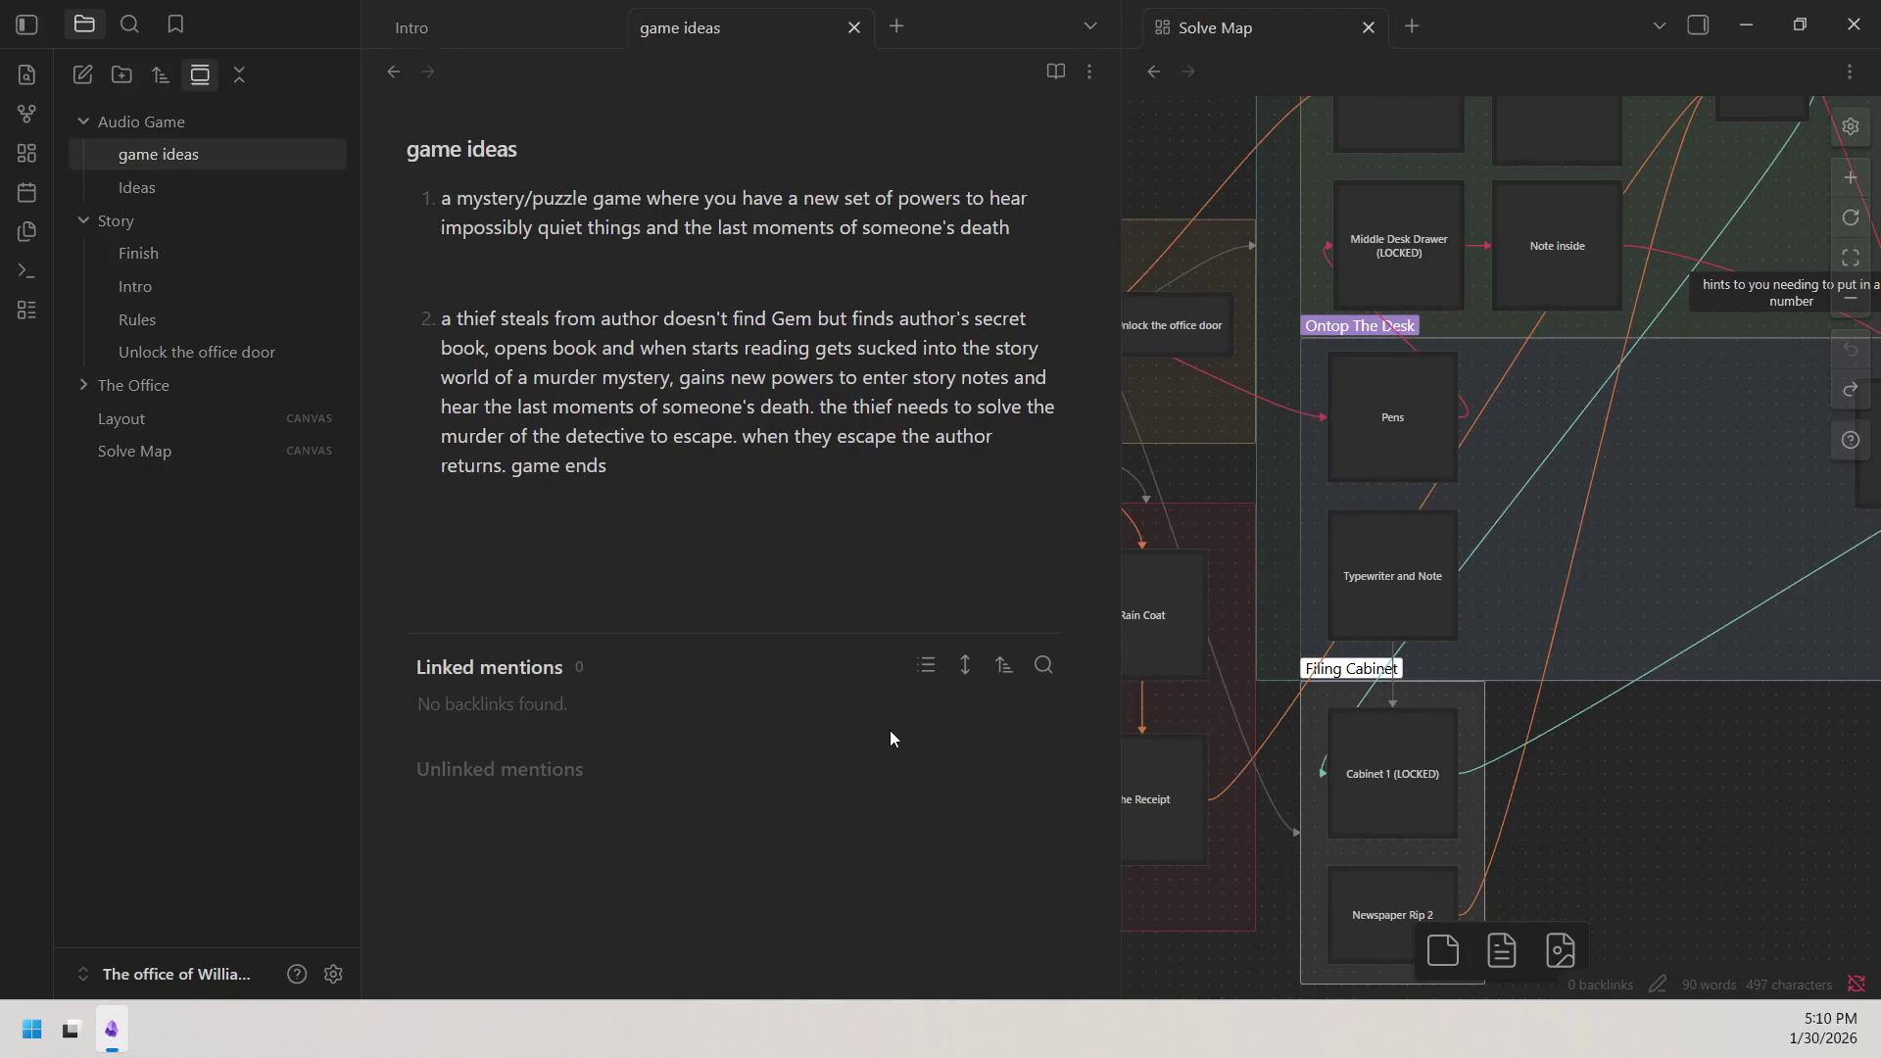
pyautogui.click(816, 323)
pyautogui.press('BackSpace')
pyautogui.press('BackSpace')
pyautogui.press('BackSpace')
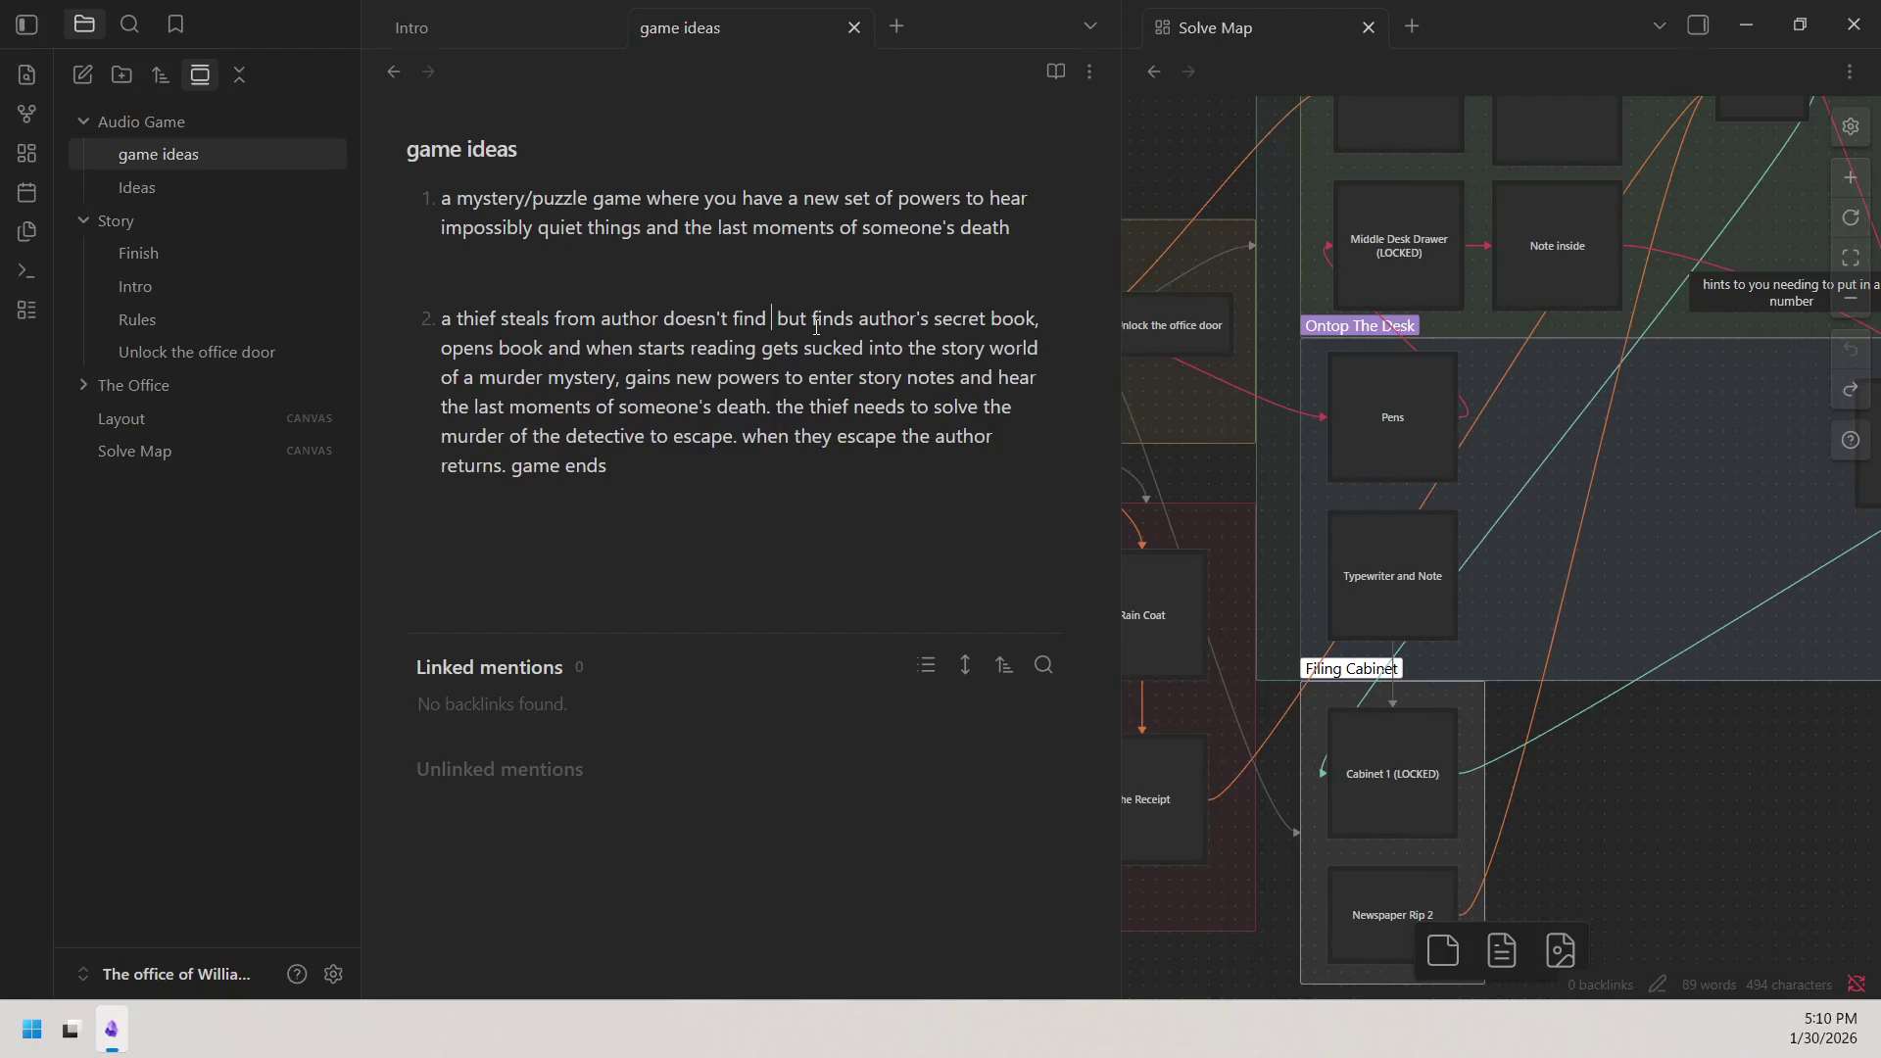
pyautogui.write('anything')
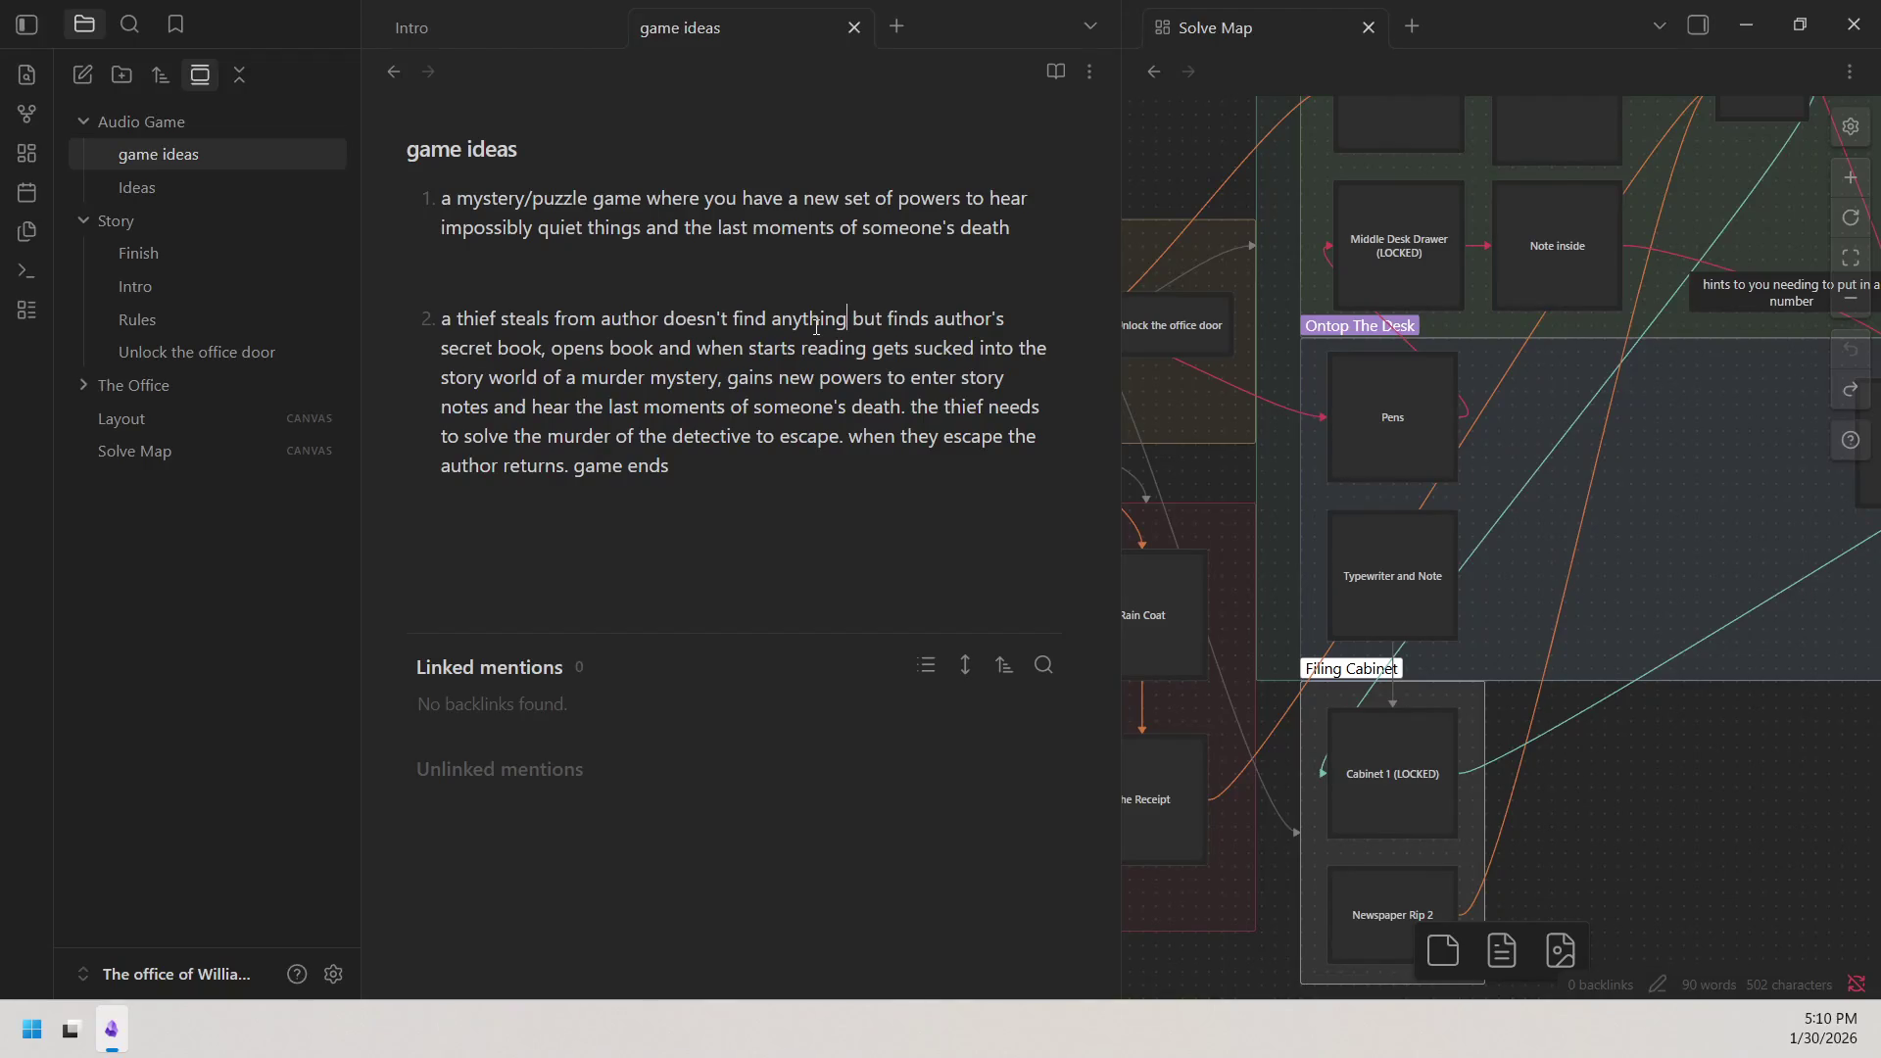
pyautogui.click(557, 313)
pyautogui.write('trye')
pyautogui.press('BackSpace')
pyautogui.write('s tp')
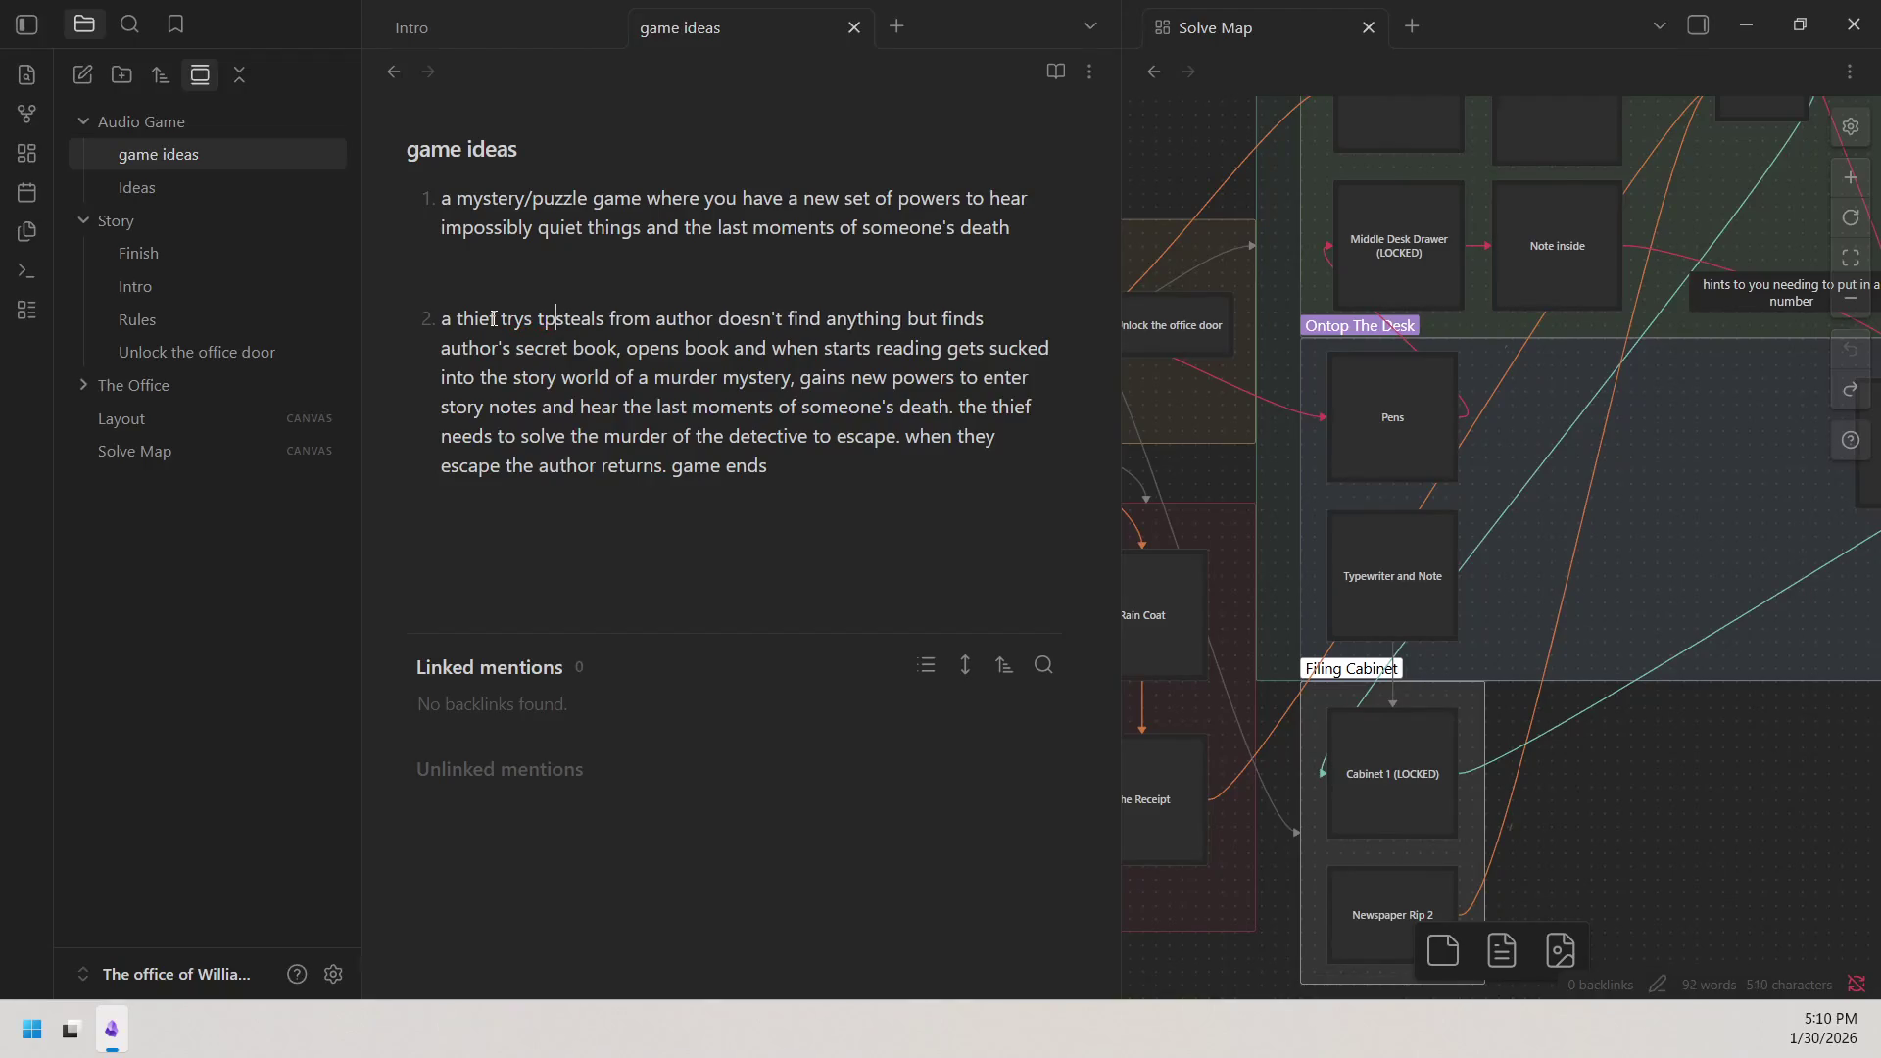
pyautogui.write('o')
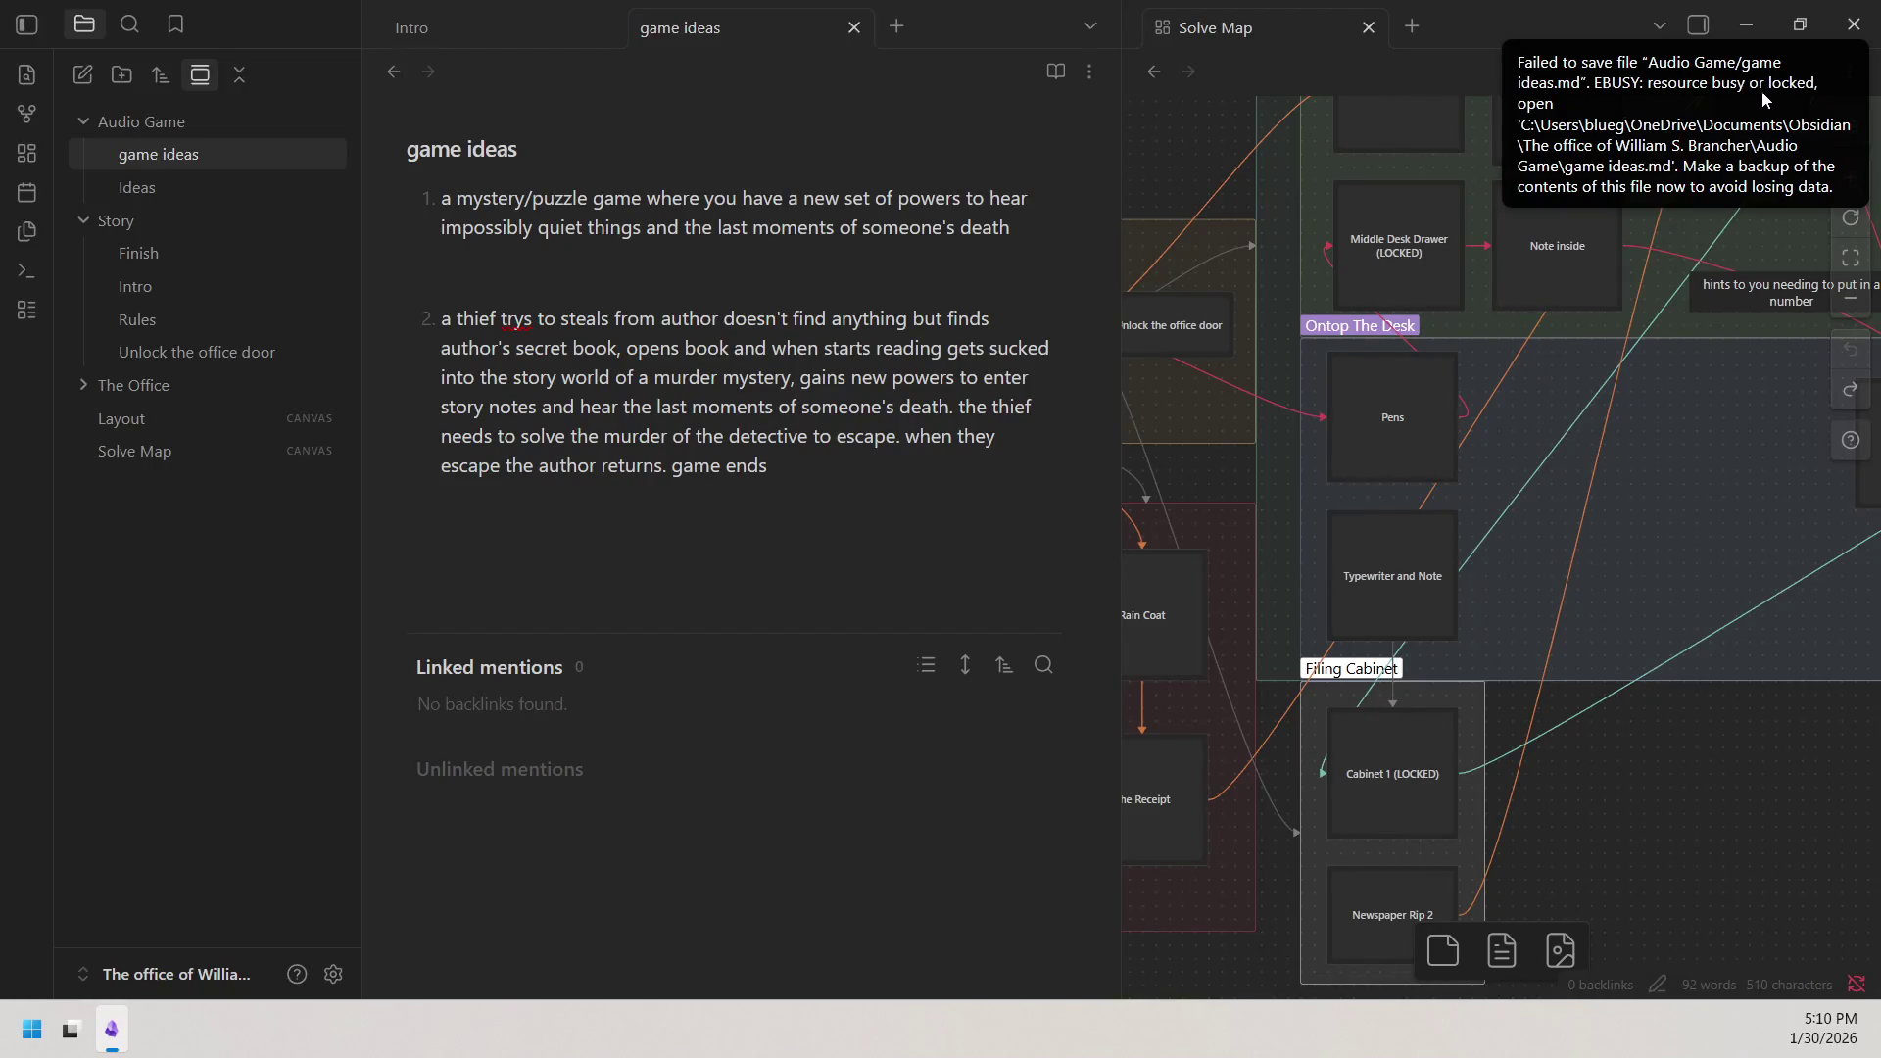
# Dismiss the failed-save notice and accept the spellcheck suggestion try's for 'trys'.
pyautogui.click(1650, 125)
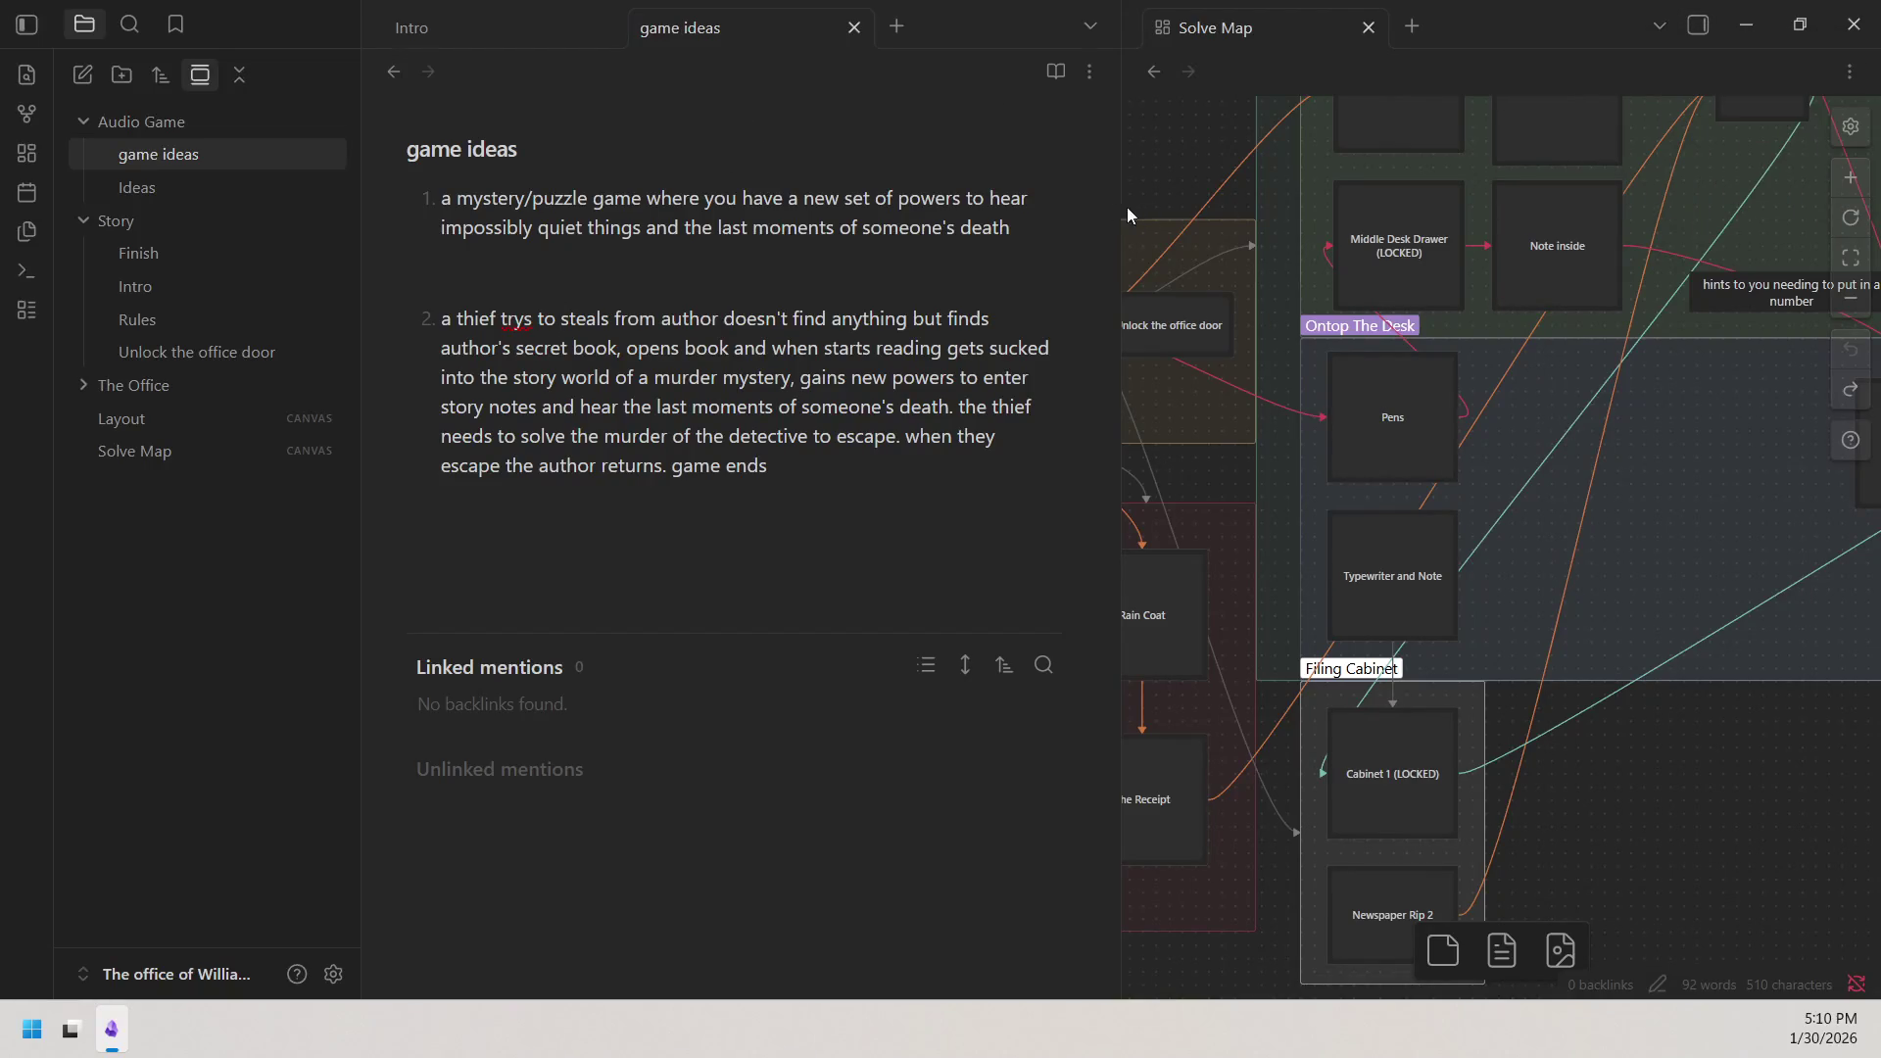
pyautogui.rightClick(517, 324)
pyautogui.click(593, 358)
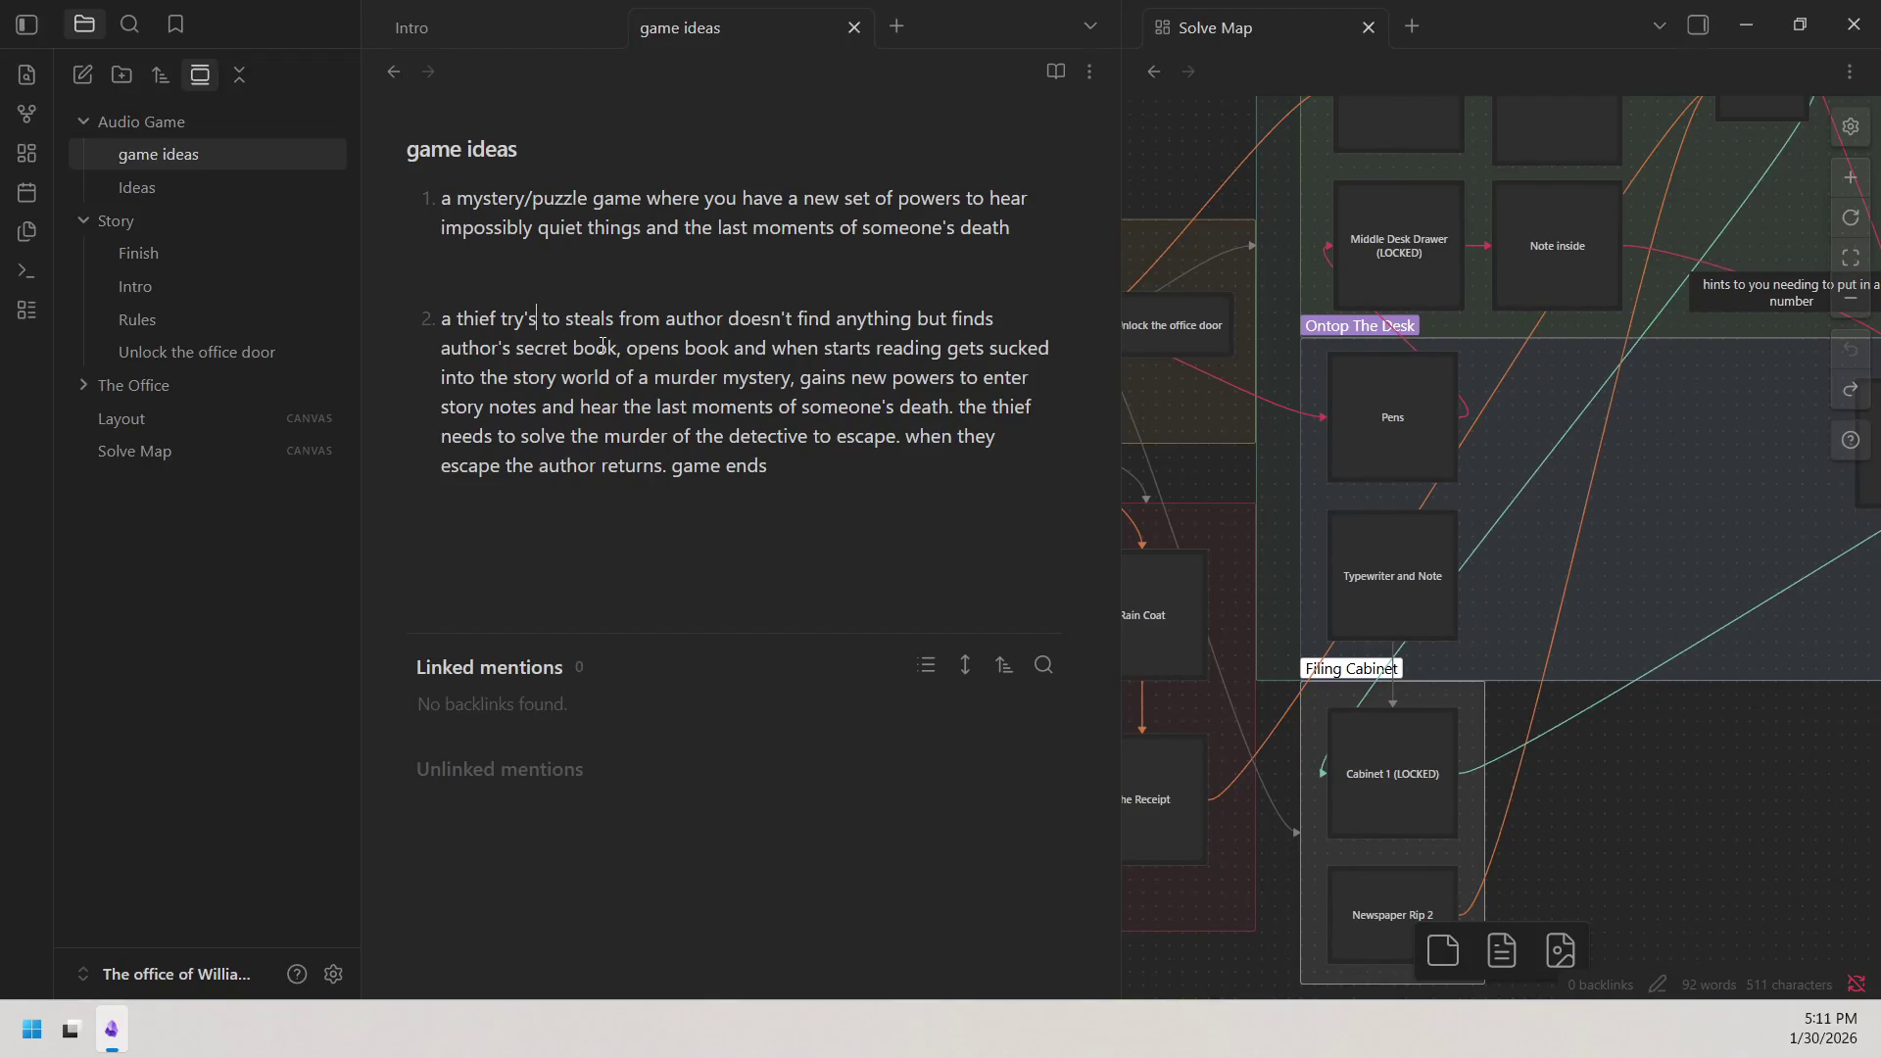
pyautogui.moveTo(667, 321); pyautogui.dragTo(661, 317)
# Insert 'an' before author, 'but' before doesn't, and replace with 'just the' before author's secret book.
pyautogui.click(663, 318)
pyautogui.write('anything ')
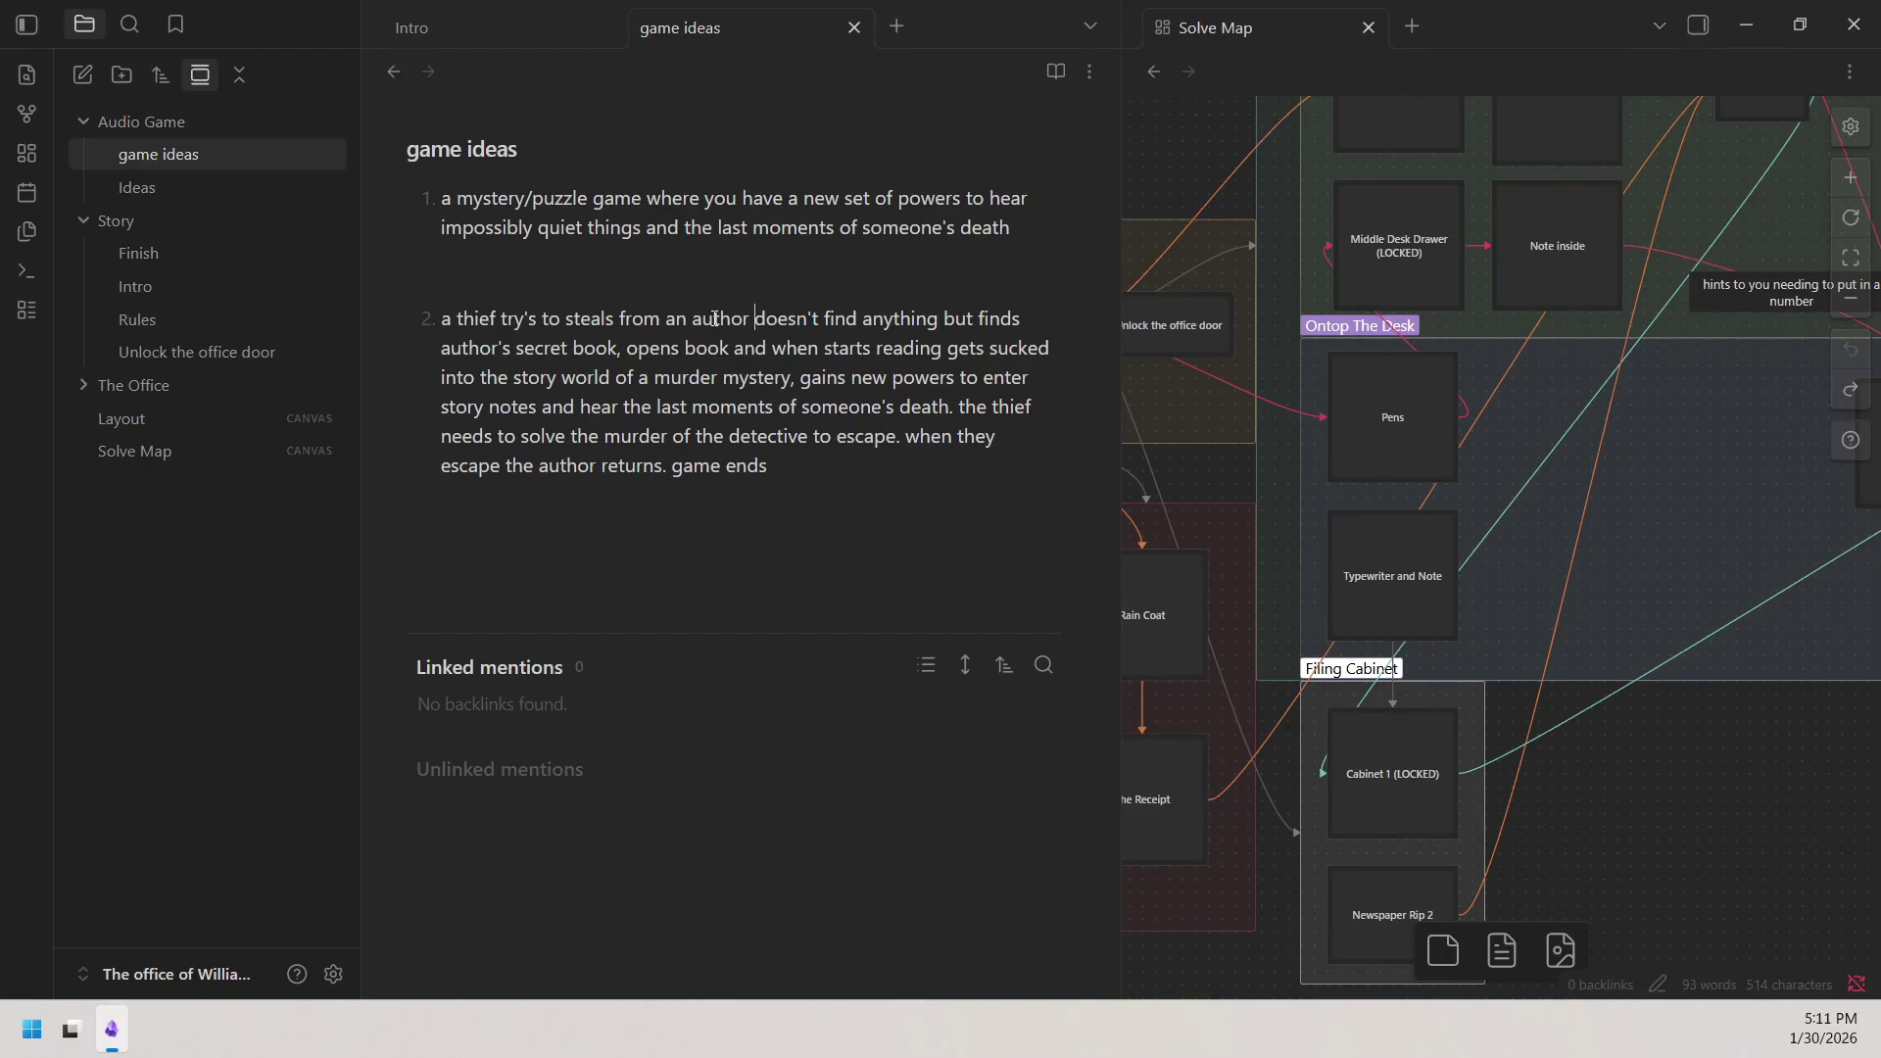
pyautogui.write('but')
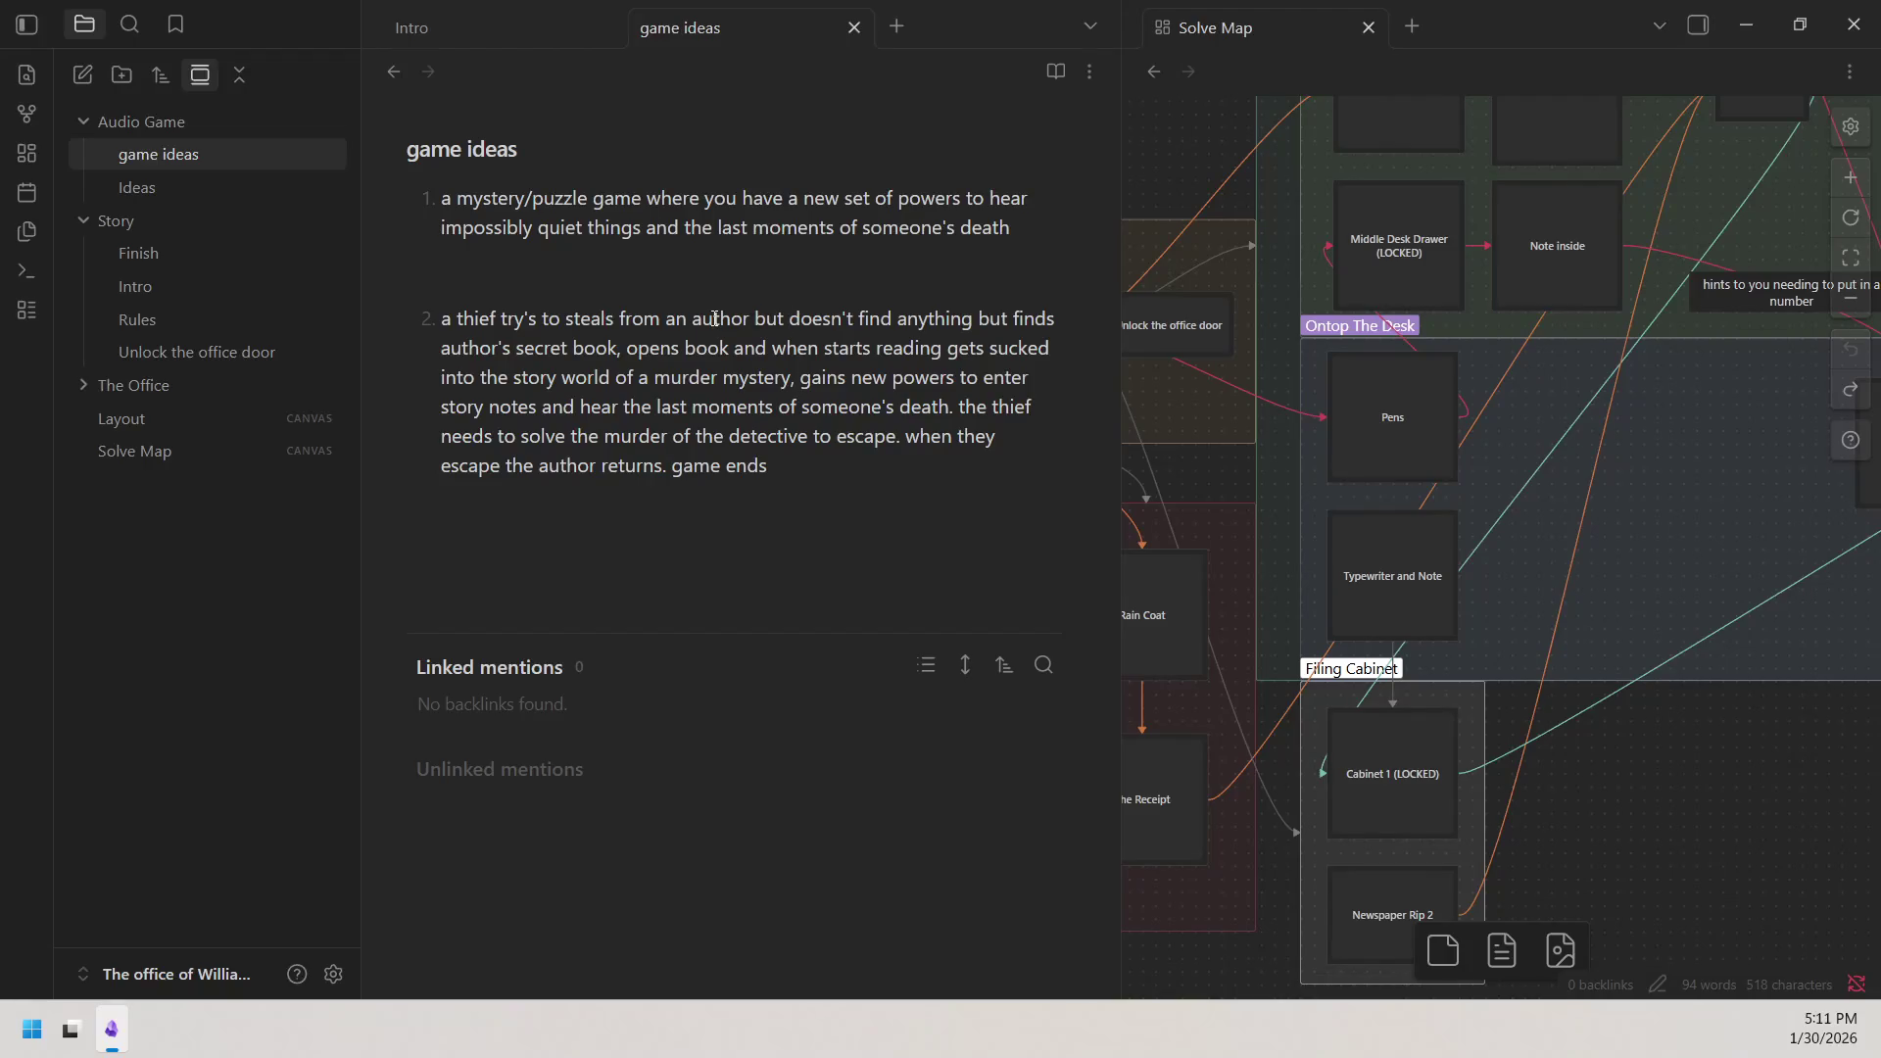
pyautogui.moveTo(1010, 321); pyautogui.dragTo(973, 318)
pyautogui.write('just')
pyautogui.moveTo(1052, 320); pyautogui.dragTo(1014, 319)
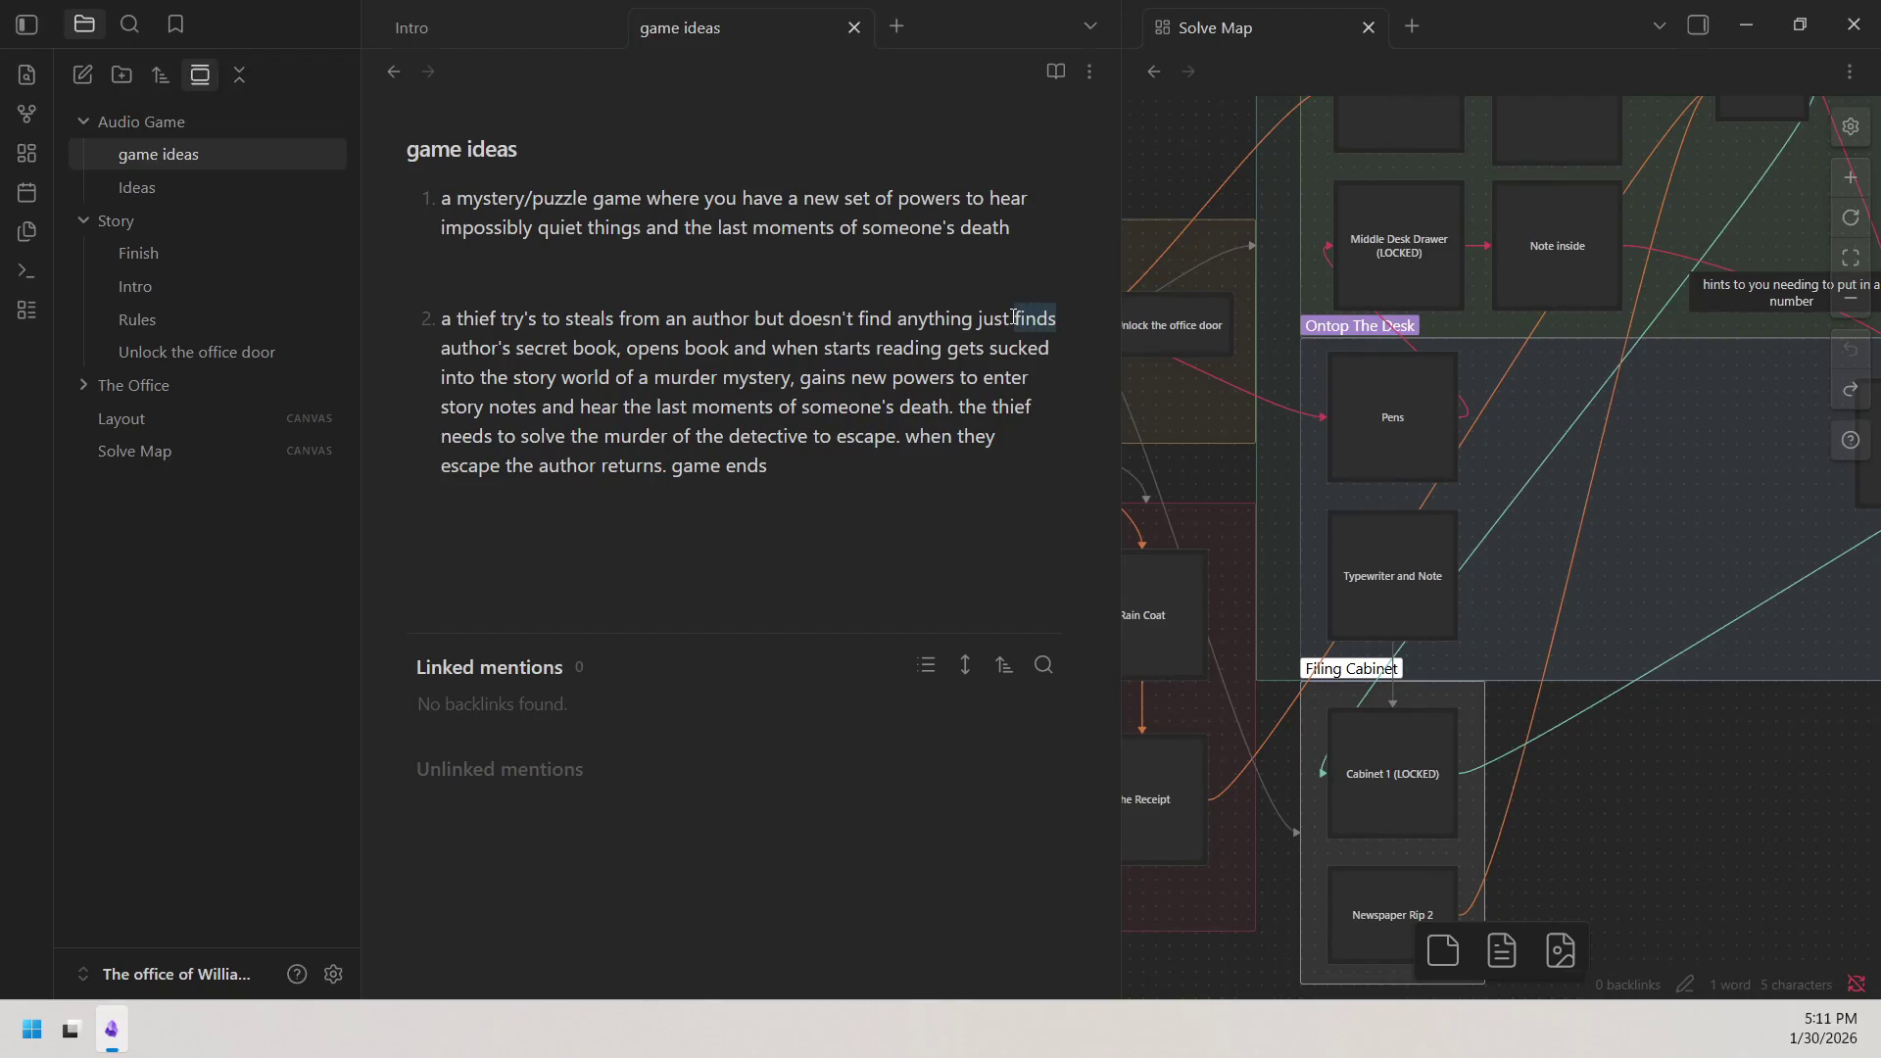
pyautogui.write('the')
# Reword to 'when the thief opens the book and starts to read', removing the extra 'when'.
pyautogui.click(617, 352)
pyautogui.write(', ')
pyautogui.write('whe')
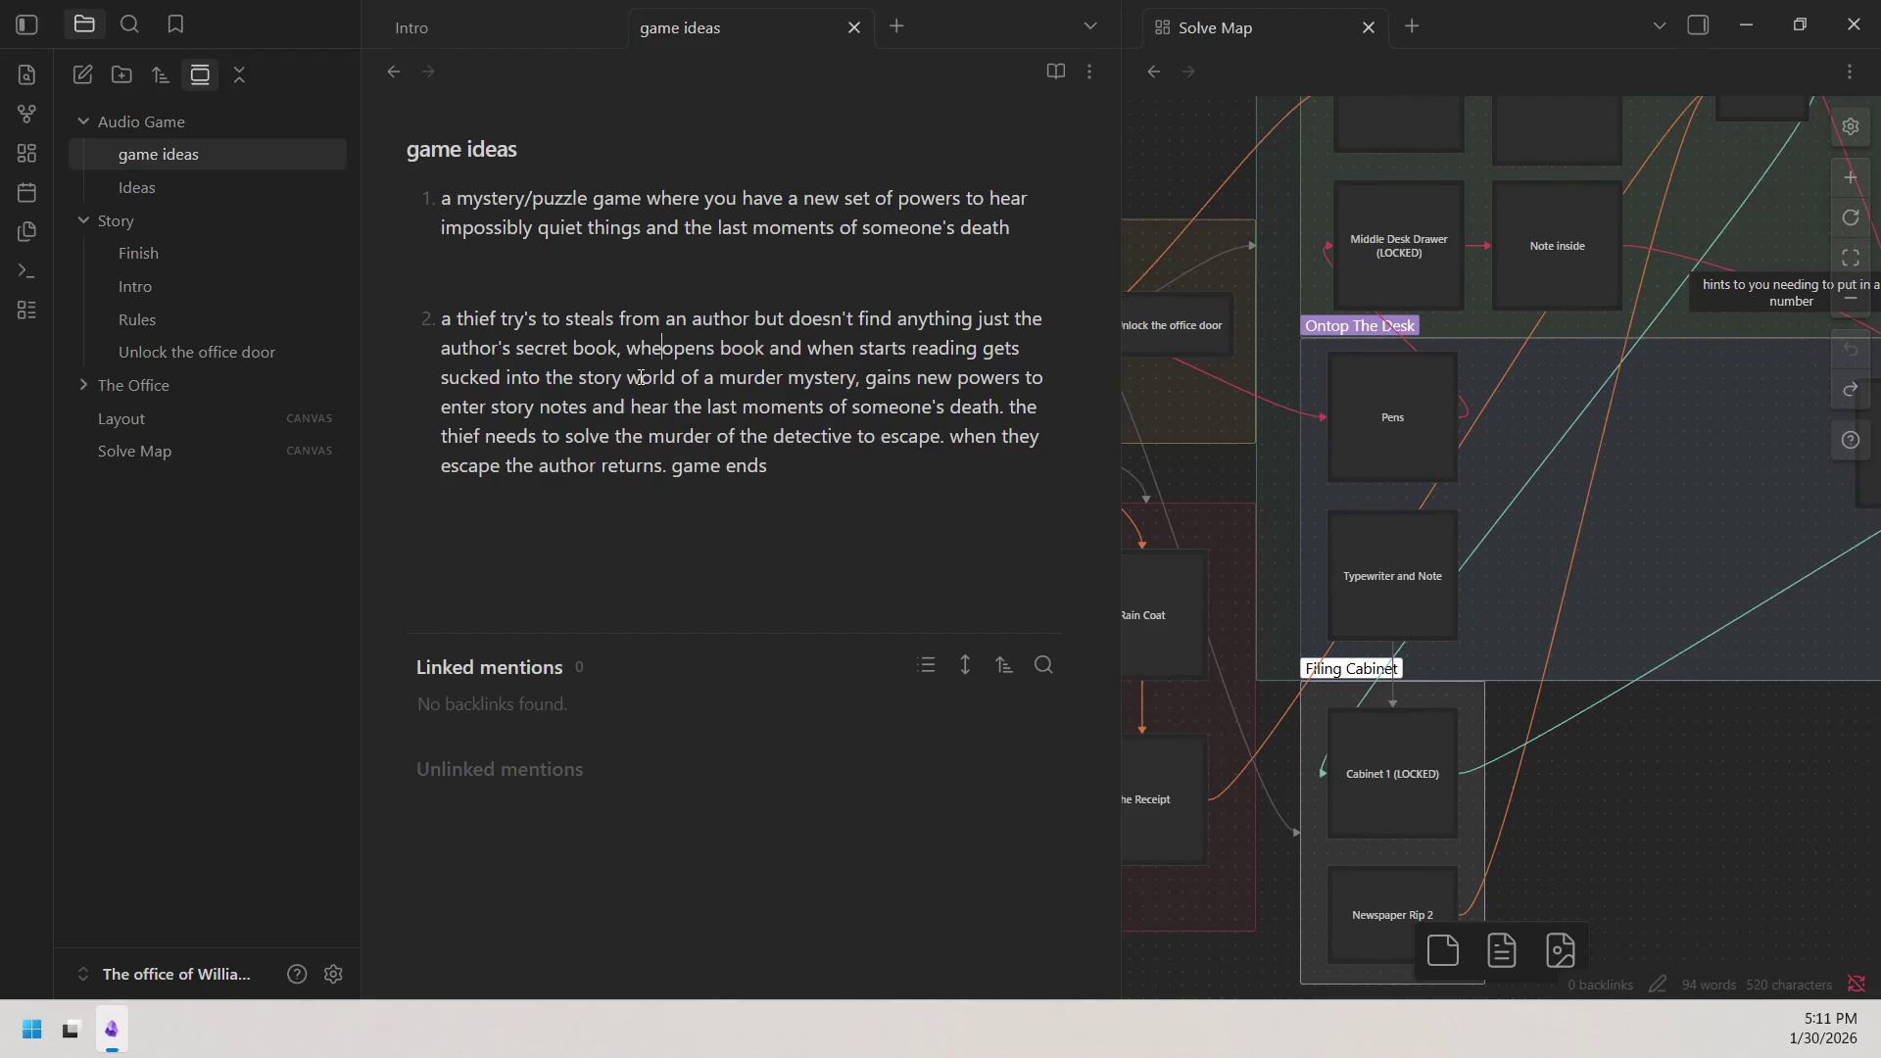
pyautogui.write('n the ')
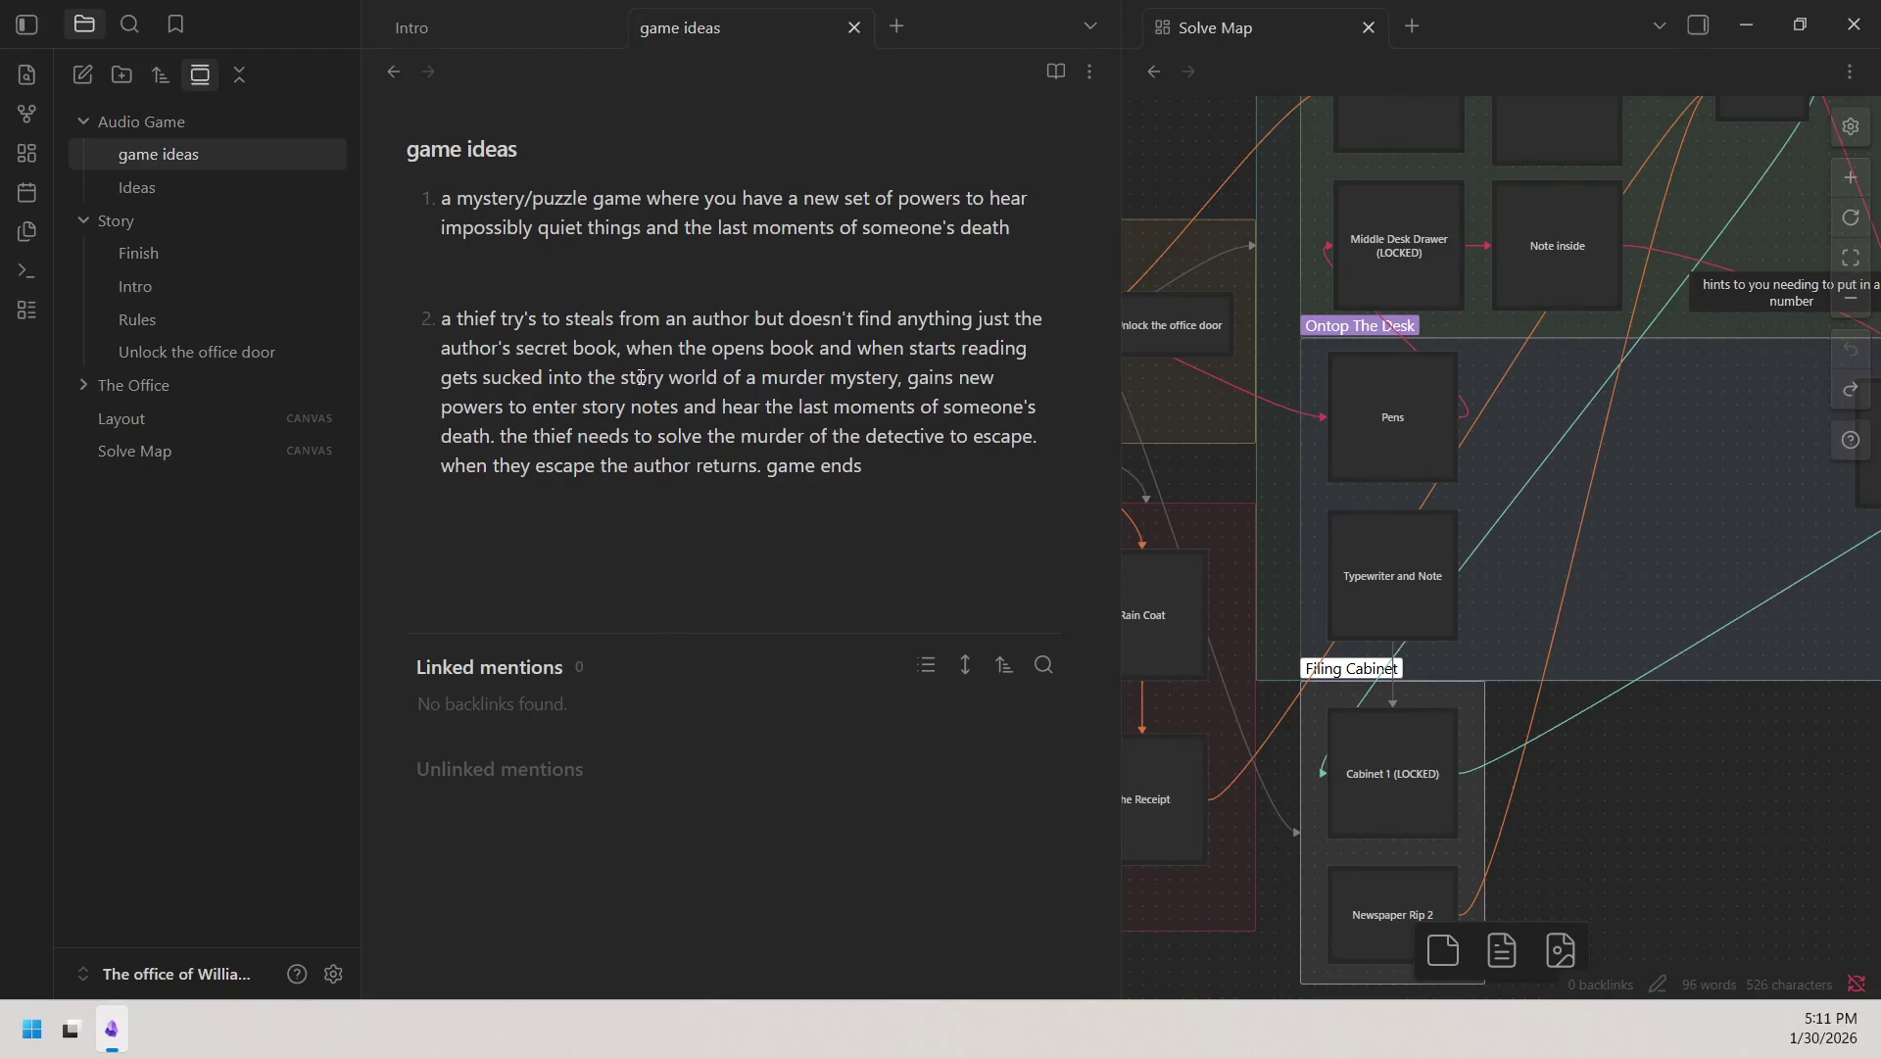
pyautogui.write('thie')
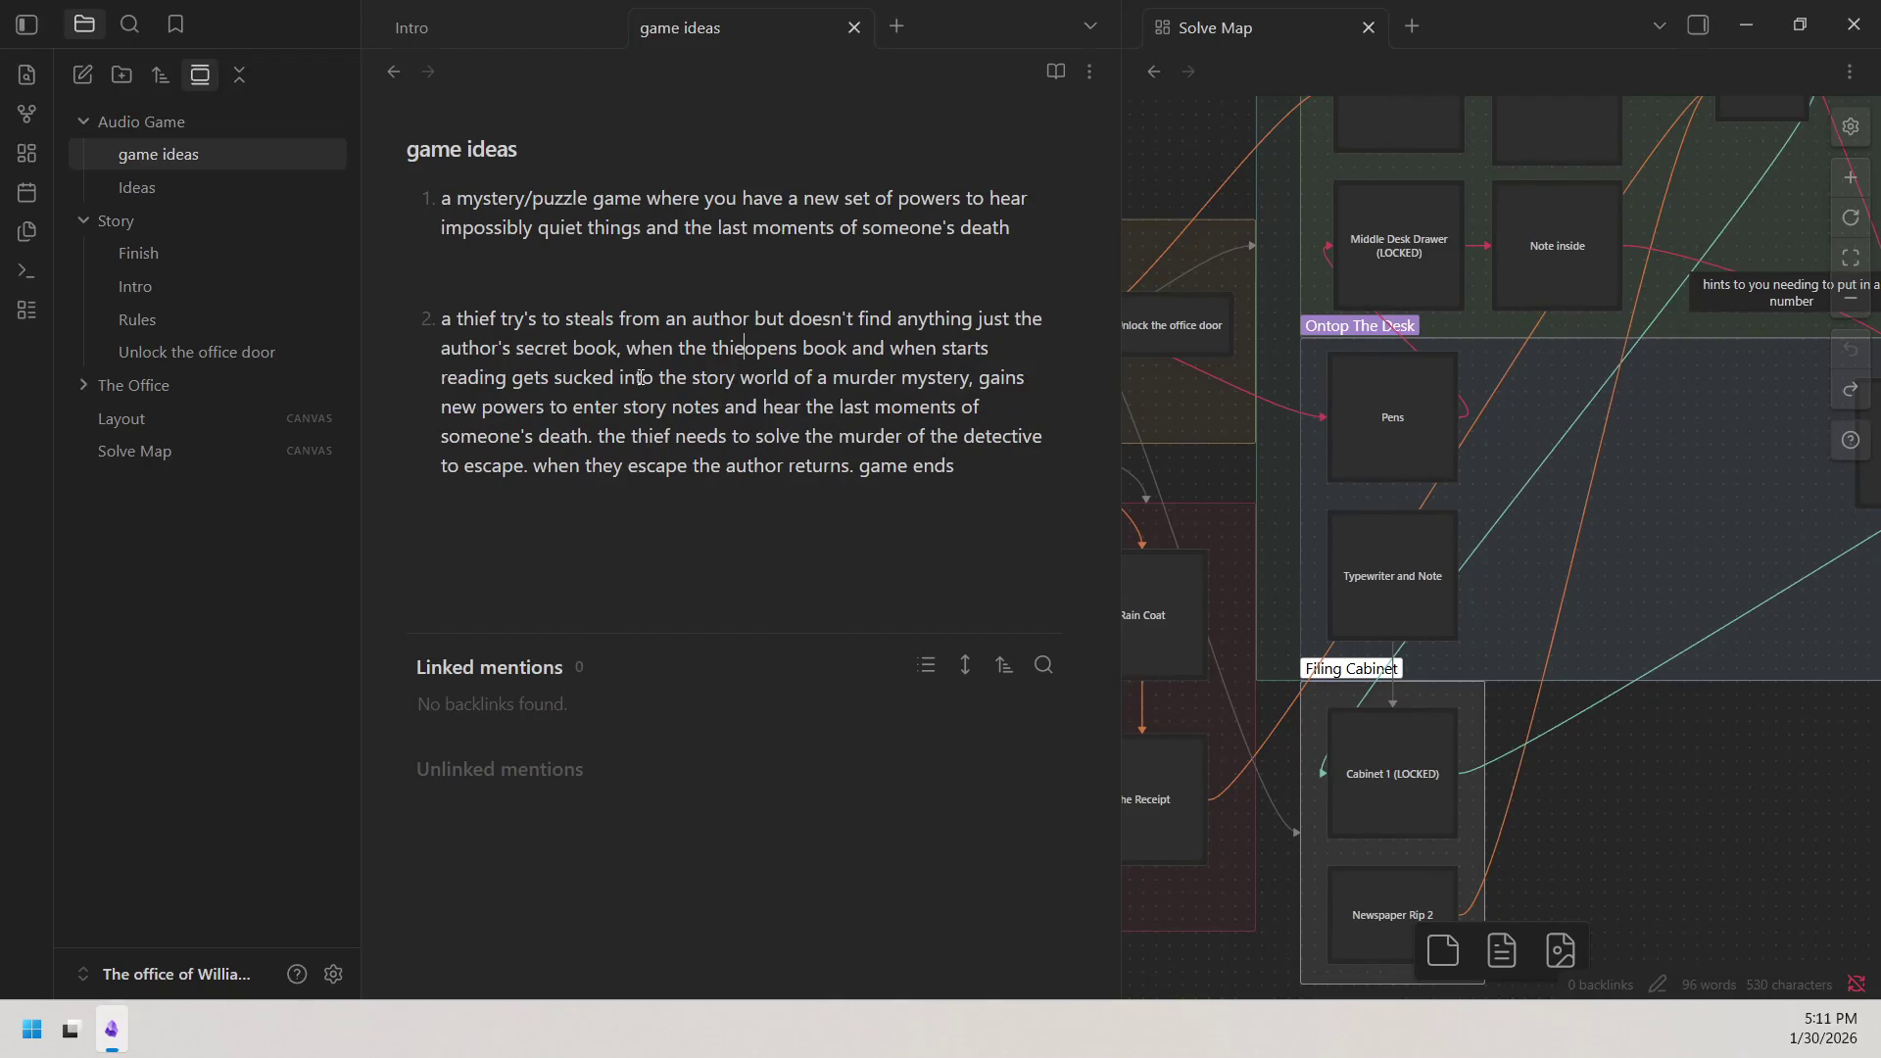
pyautogui.write('f opens')
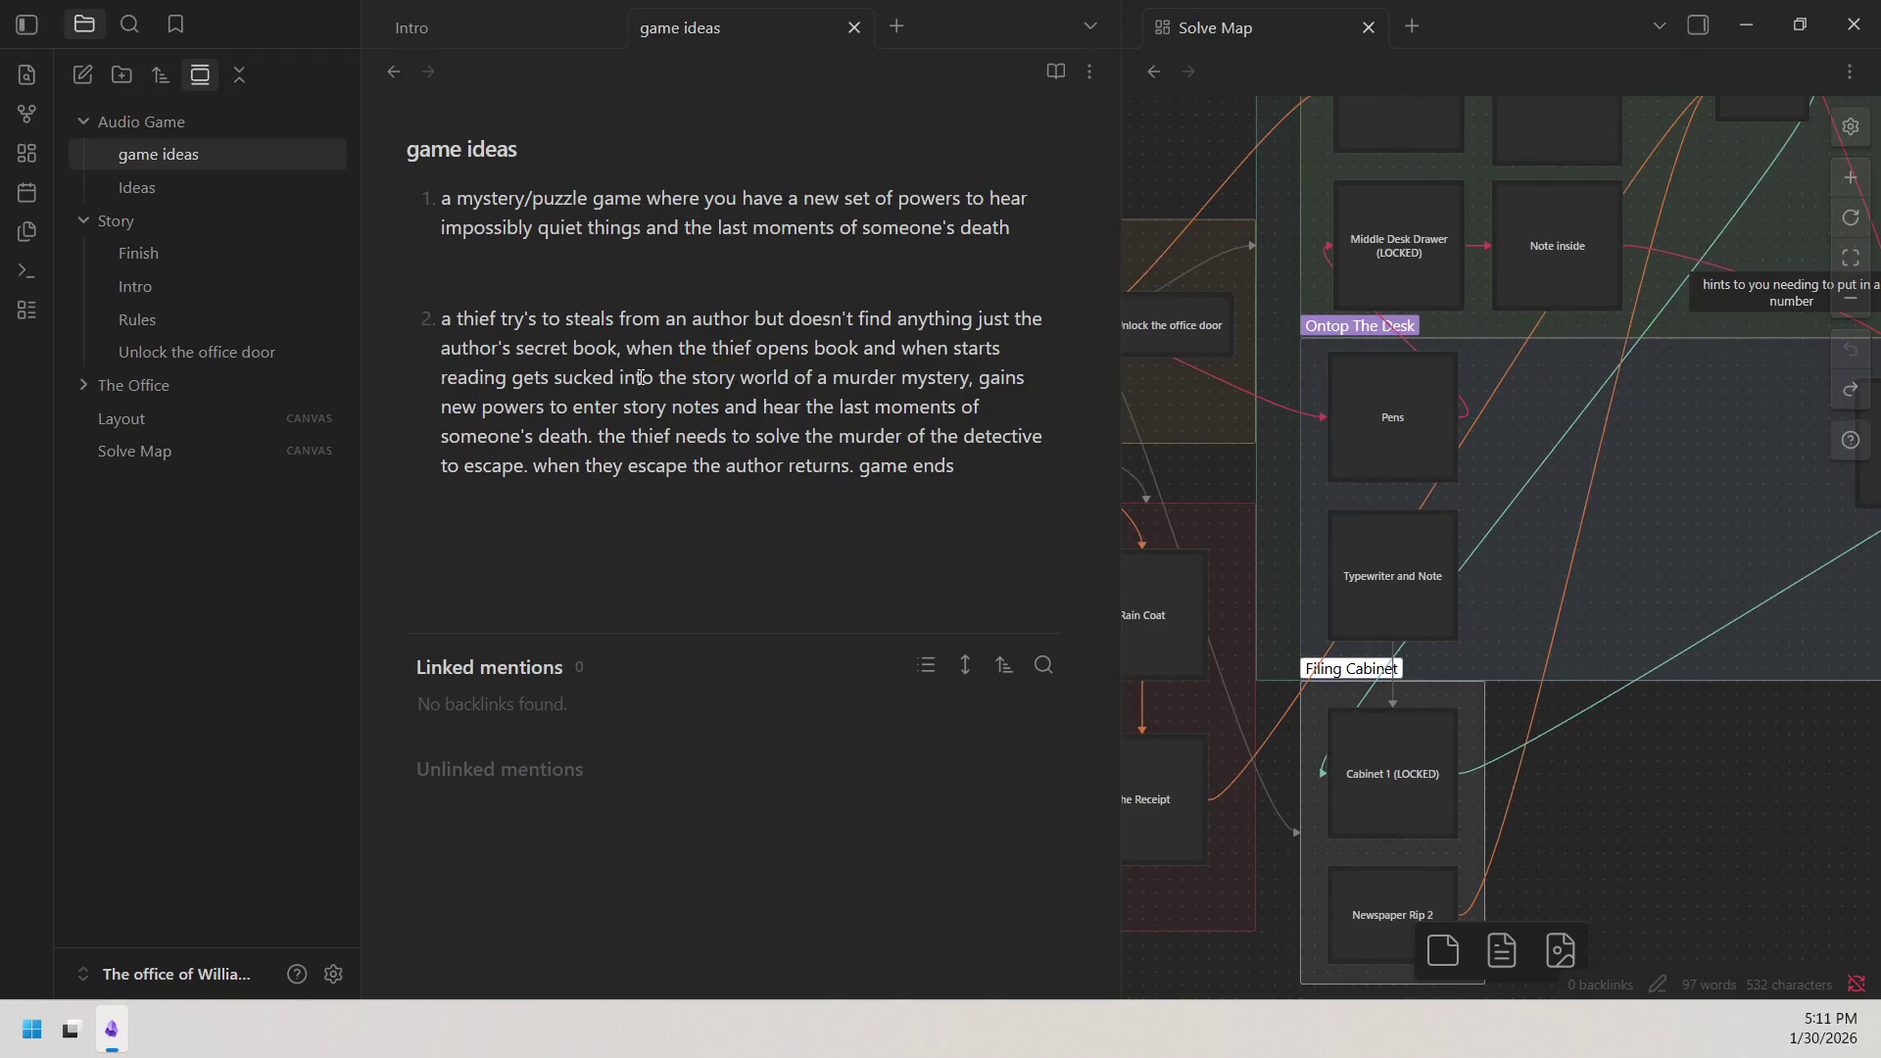
pyautogui.write(' the')
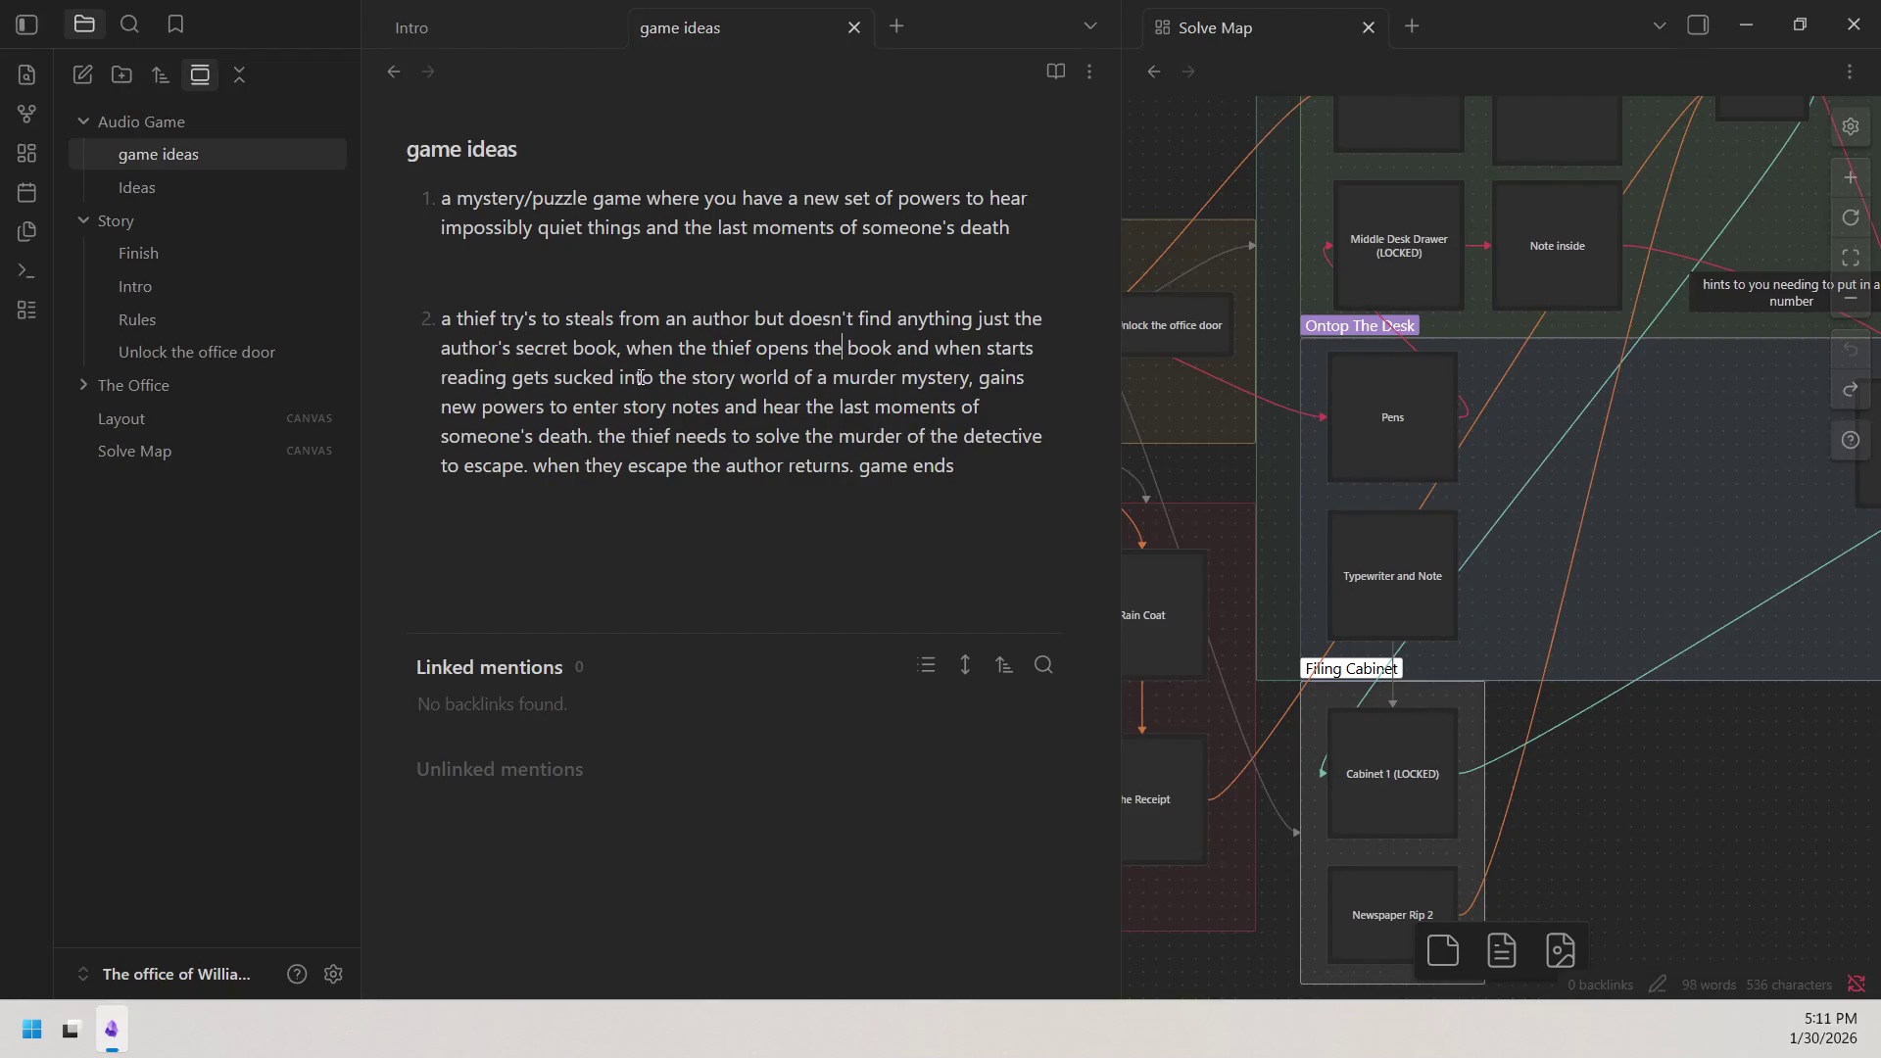
pyautogui.press('BackSpace')
pyautogui.press('BackSpace')
pyautogui.press('BackSpace')
pyautogui.press('BackSpace')
pyautogui.press('BackSpace')
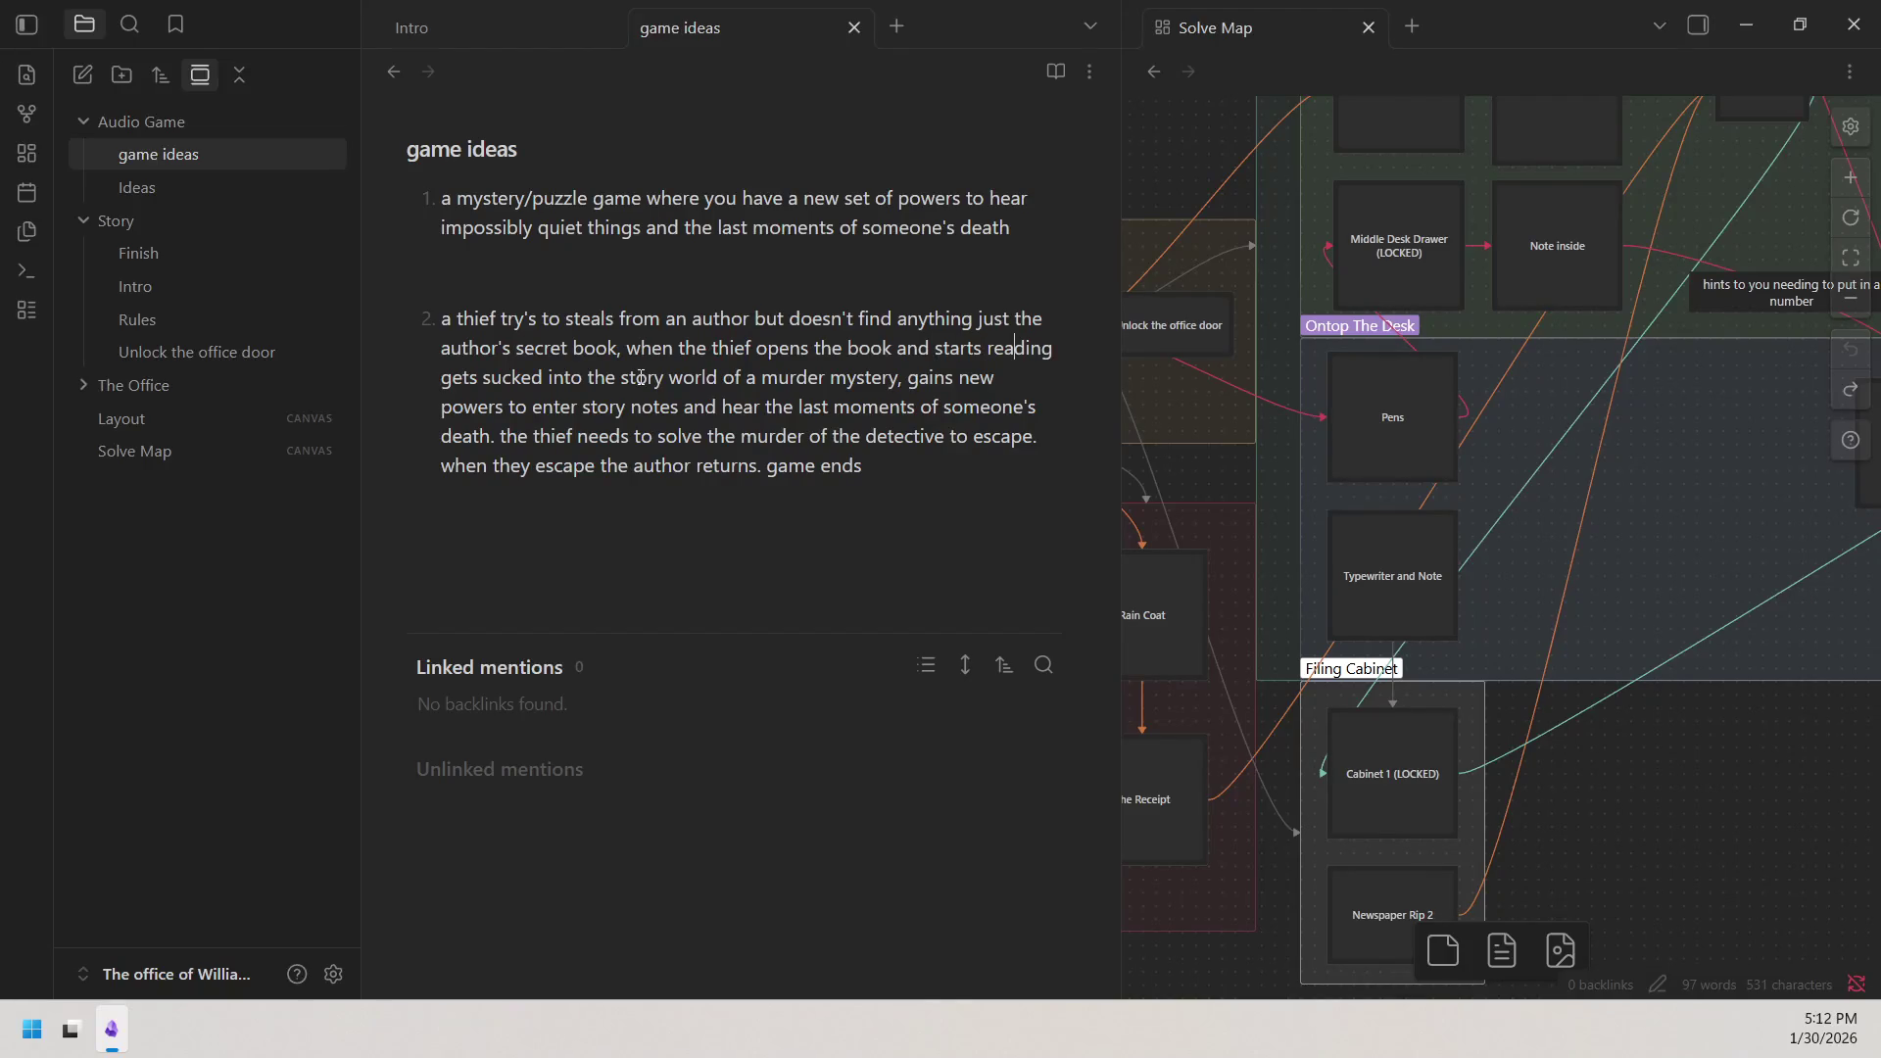
pyautogui.write('to')
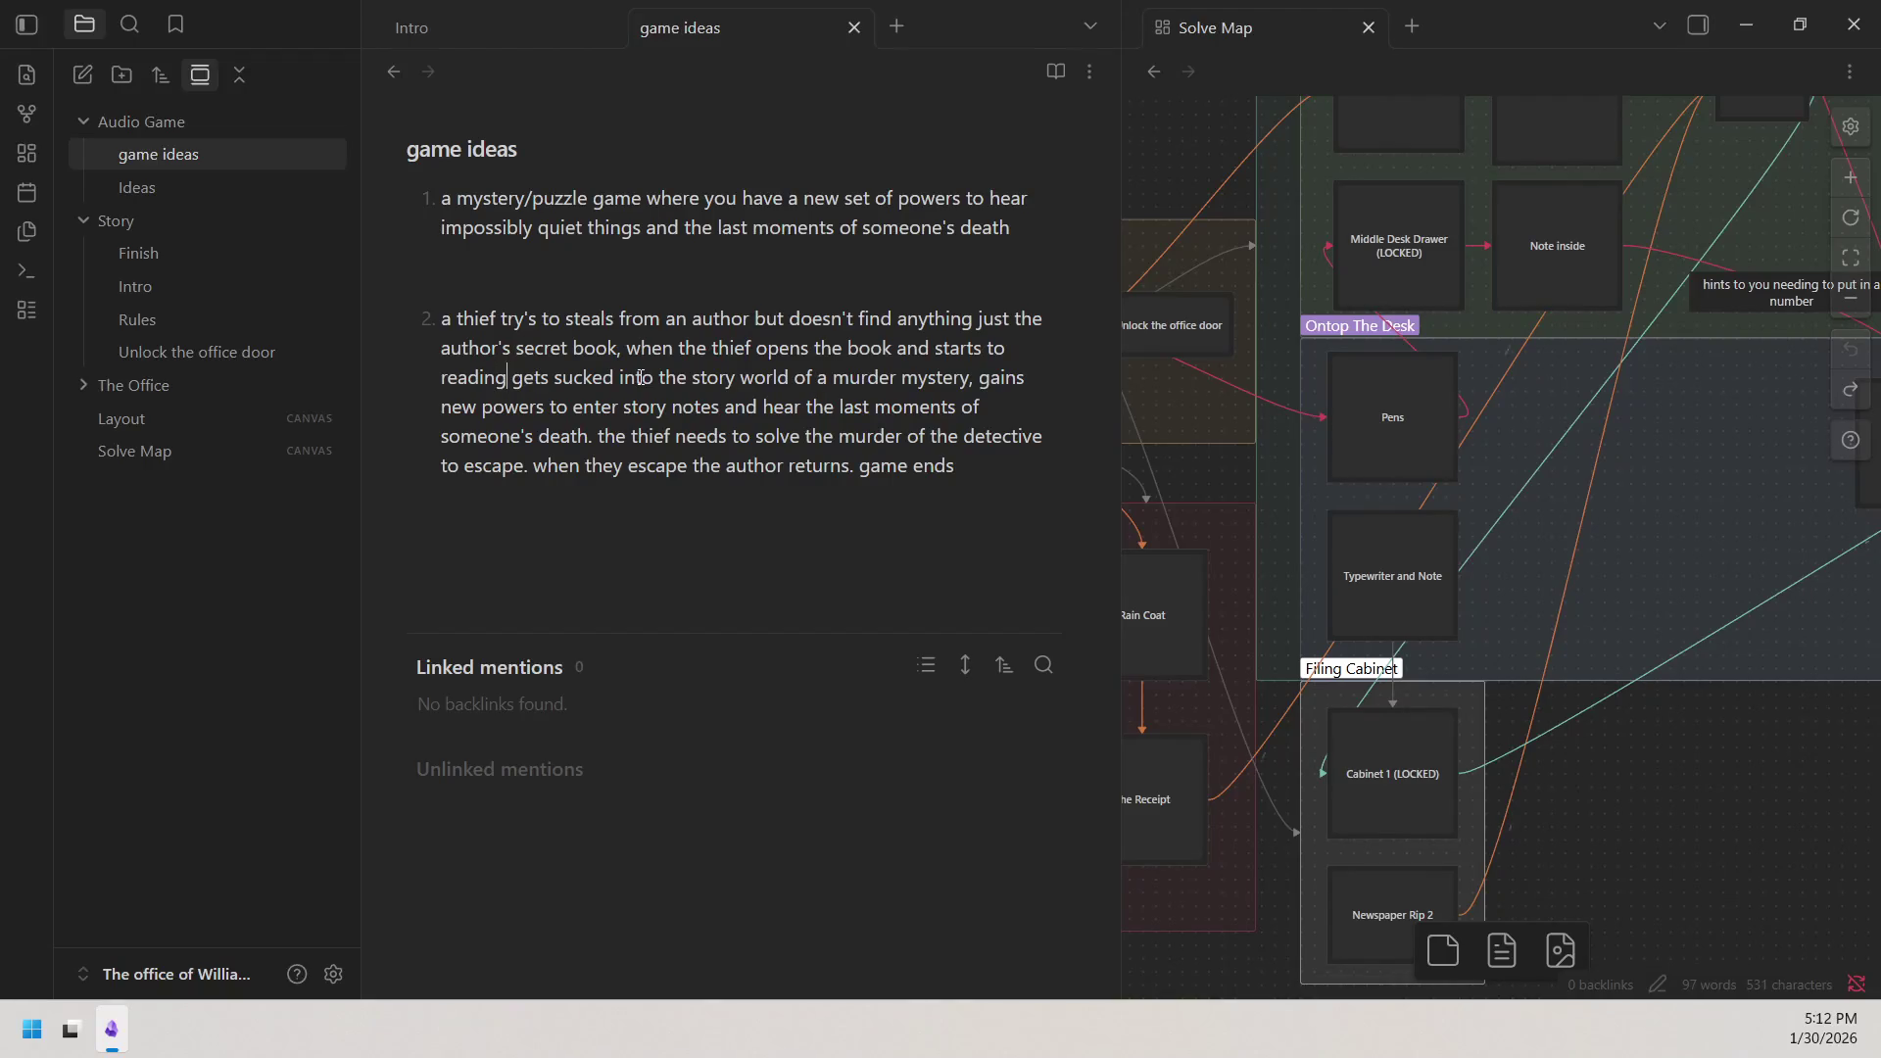
pyautogui.press('BackSpace')
pyautogui.press('BackSpace')
pyautogui.press('BackSpace')
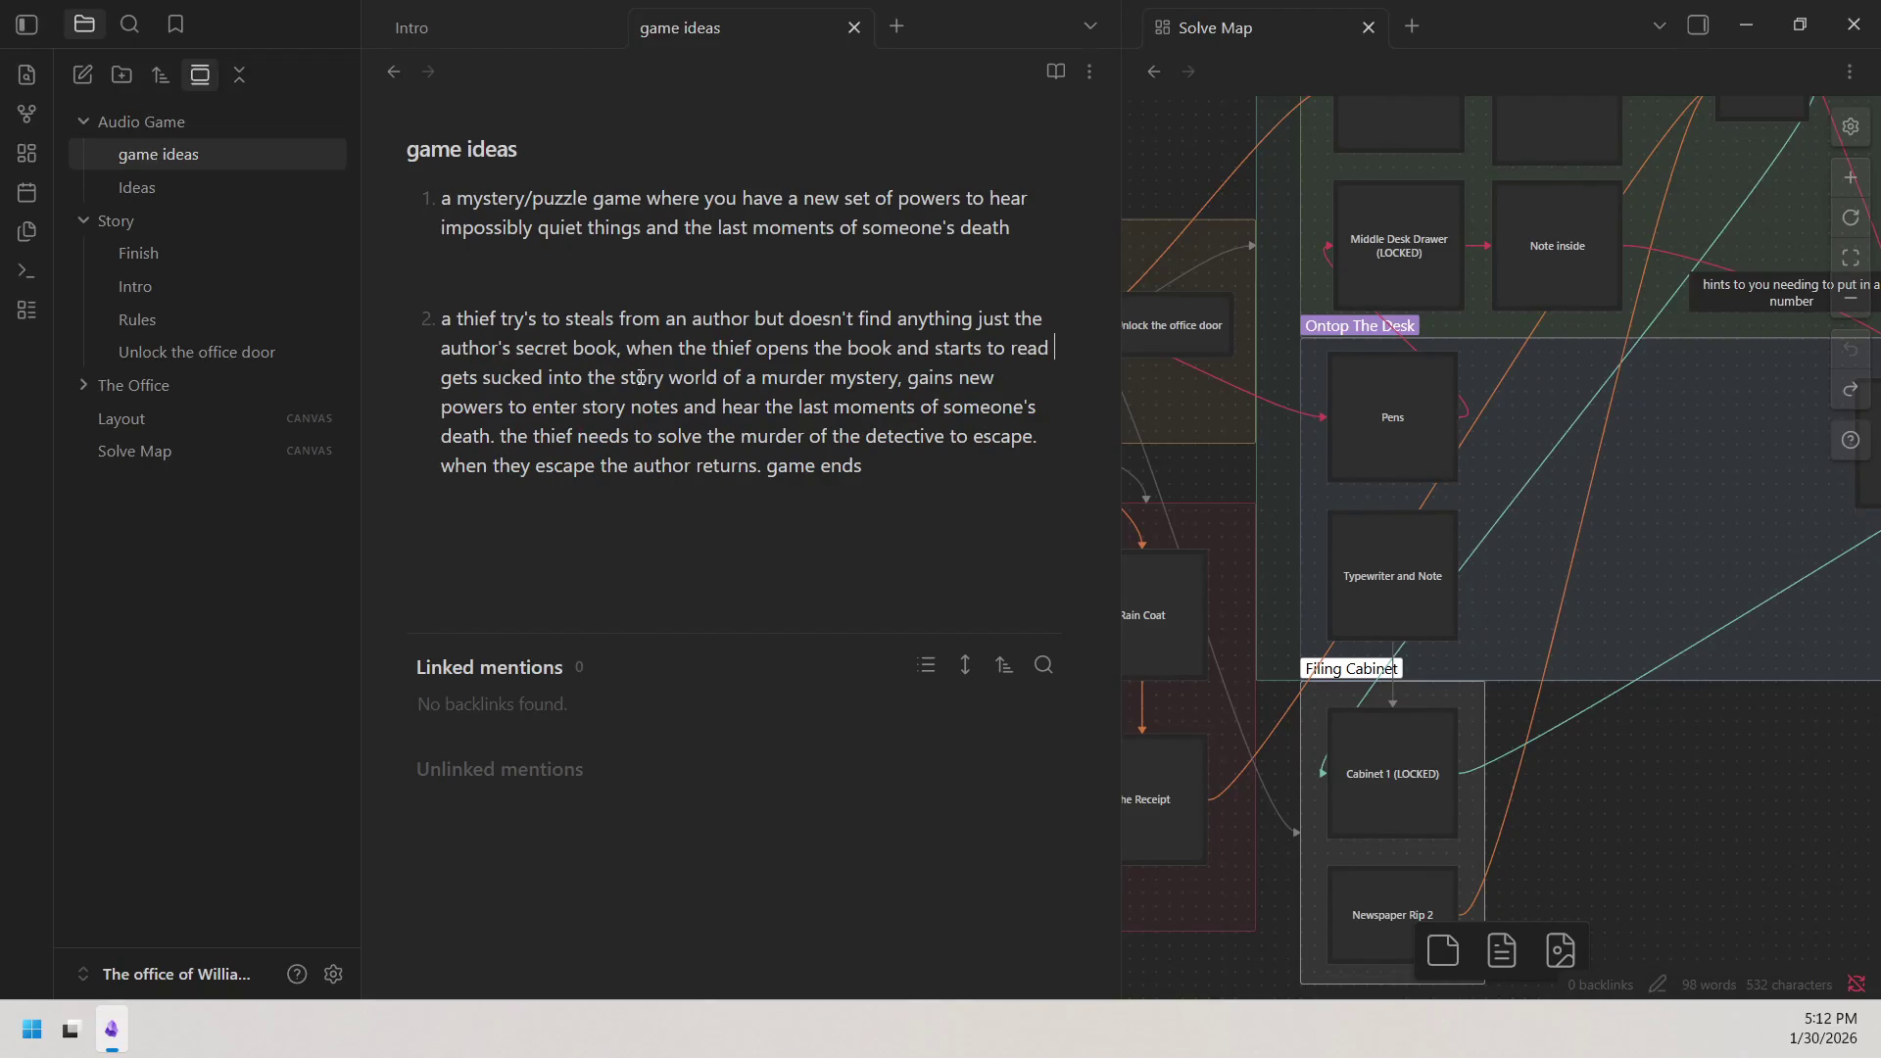
pyautogui.write('the')
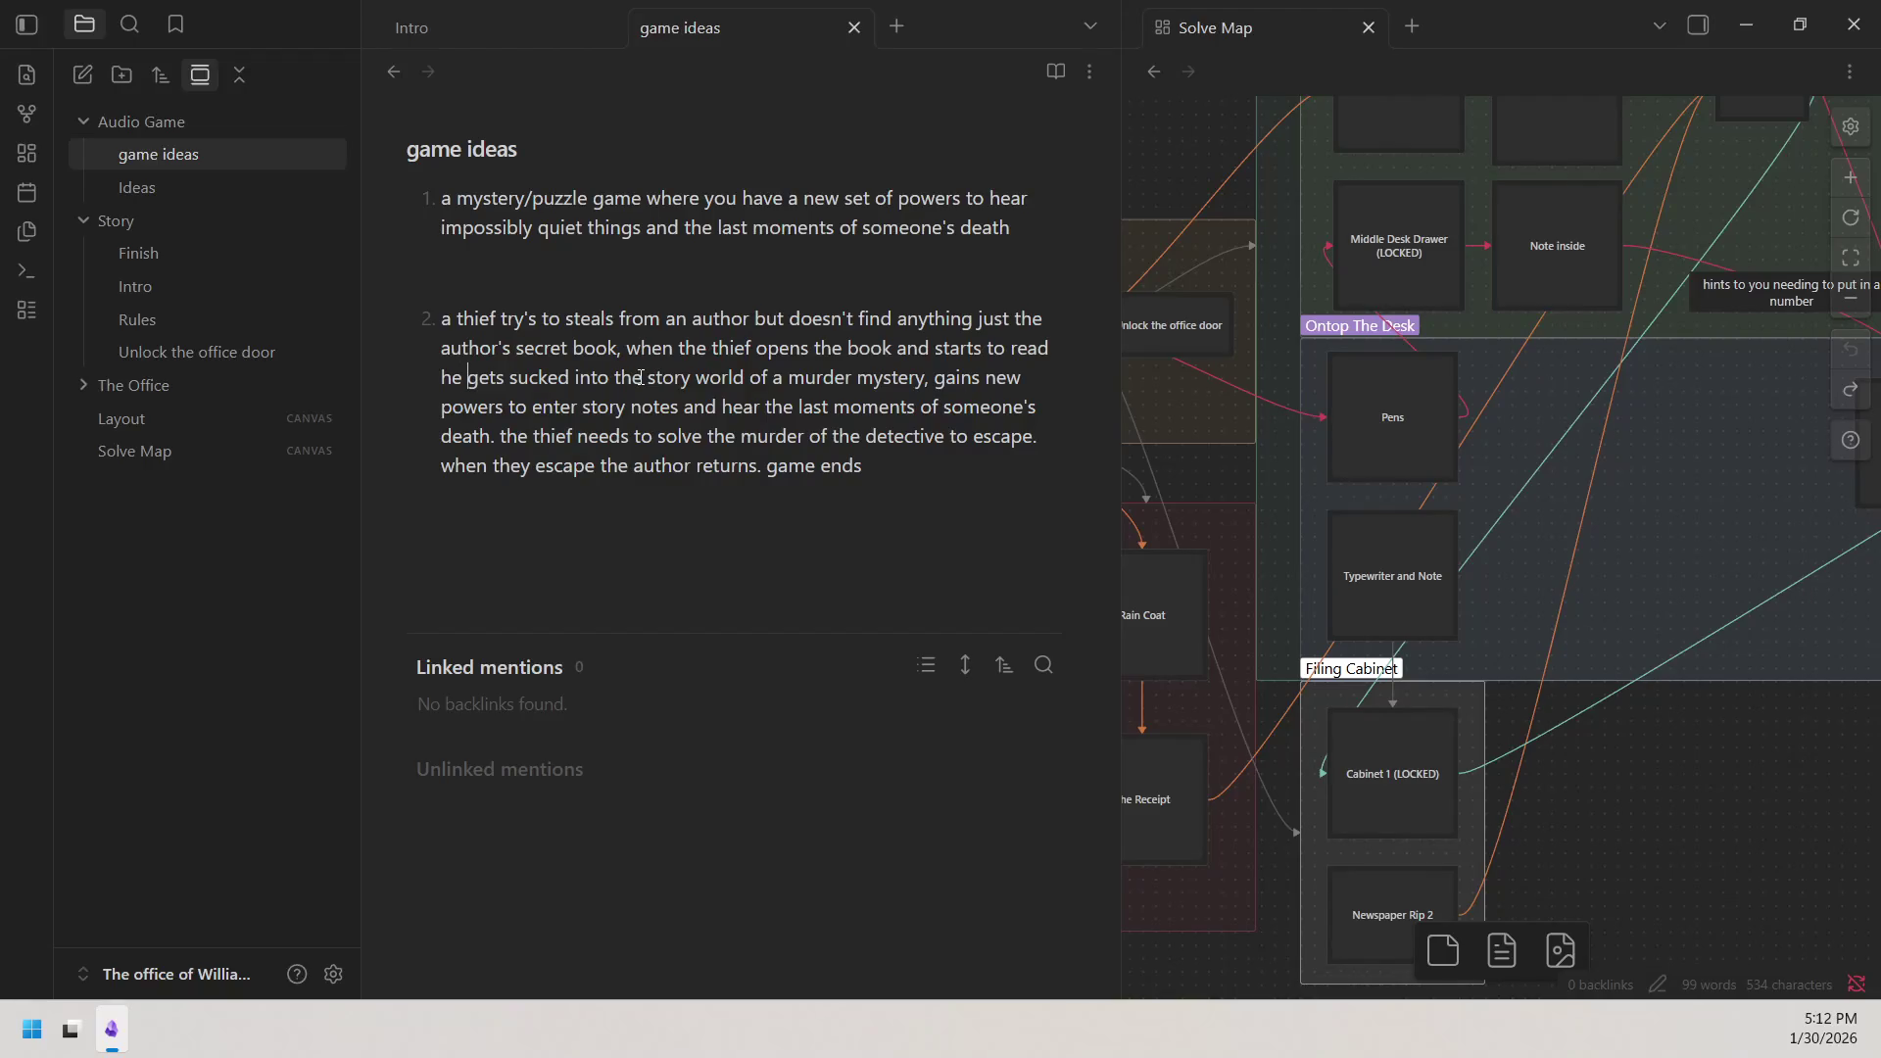
pyautogui.write(' story litterly')
# Fix the misspelling via spellcheck, then remove the inserted 'latterly' and doubled space before 'world'.
pyautogui.rightClick(727, 366)
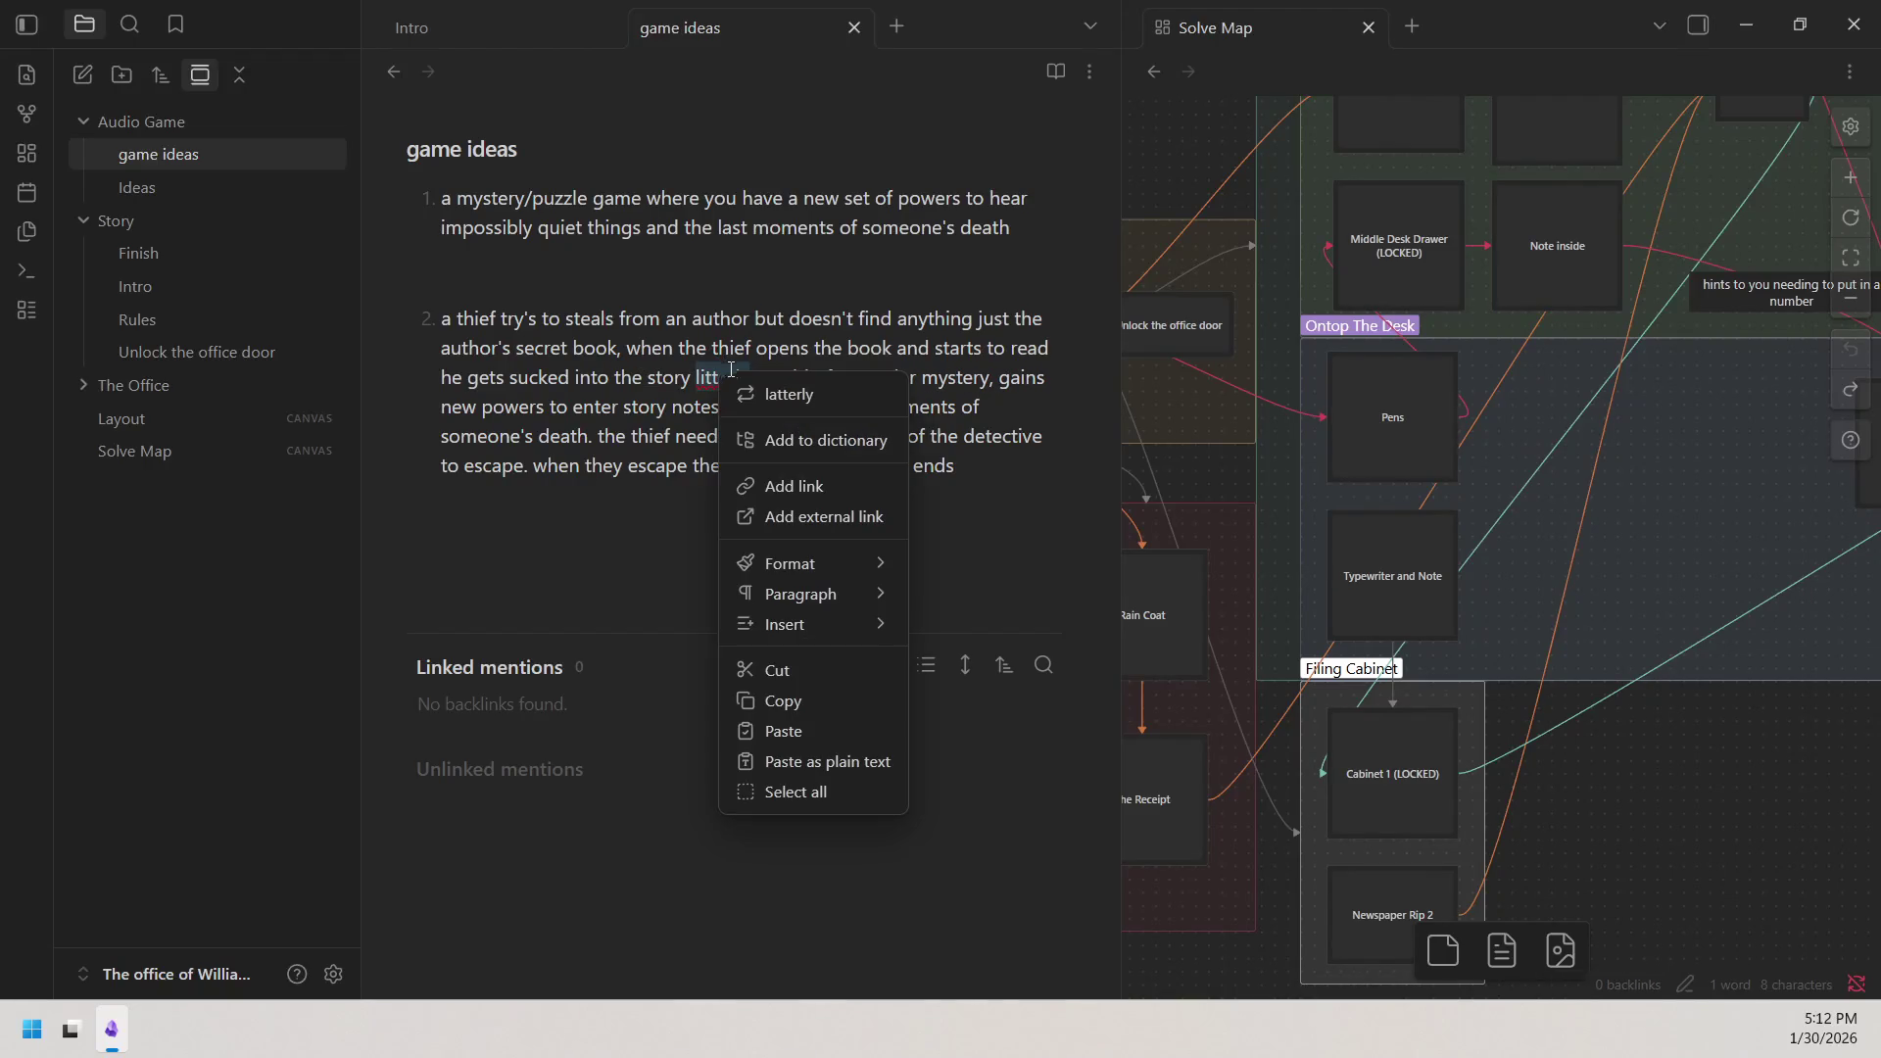
pyautogui.click(775, 397)
pyautogui.press('BackSpace')
pyautogui.moveTo(751, 379); pyautogui.dragTo(689, 379)
pyautogui.press('BackSpace')
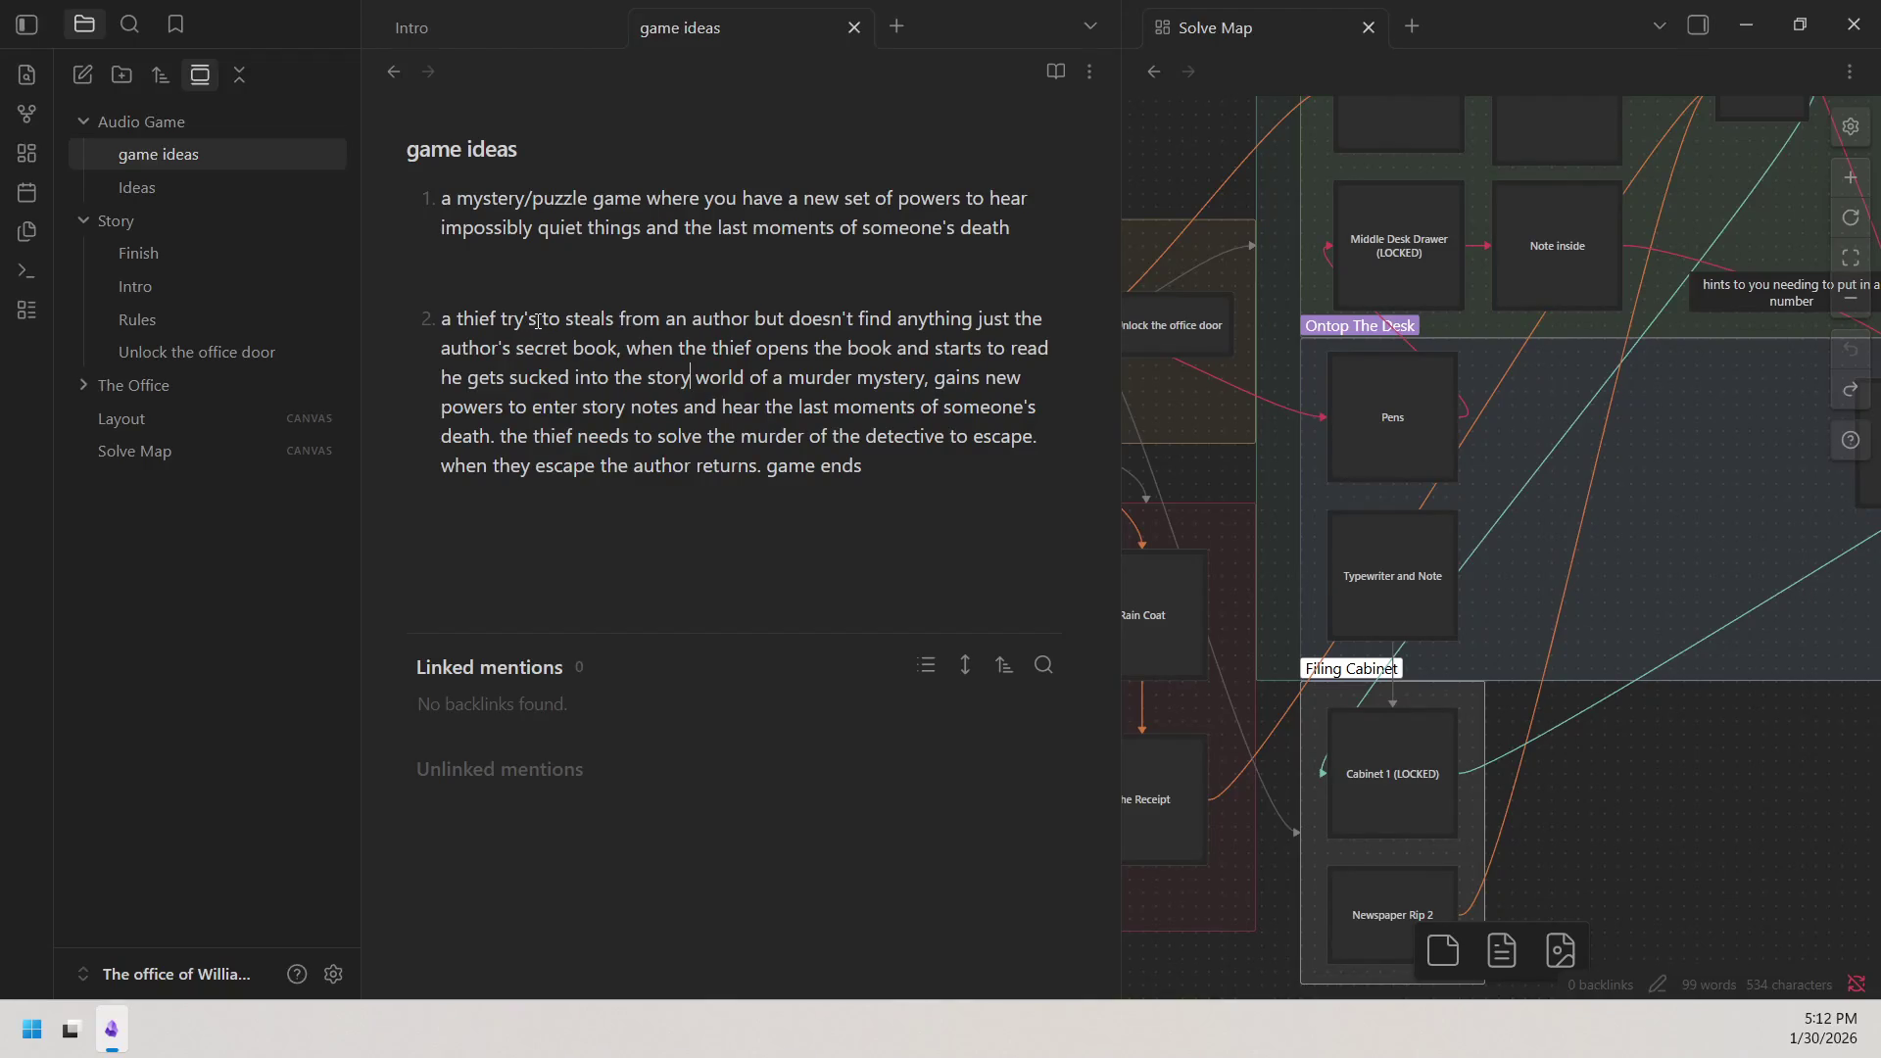
# Change 'steals' to 'steal', add a comma after 'anything', and insert 'the thief' after 'mystery,'.
pyautogui.click(616, 319)
pyautogui.press('BackSpace')
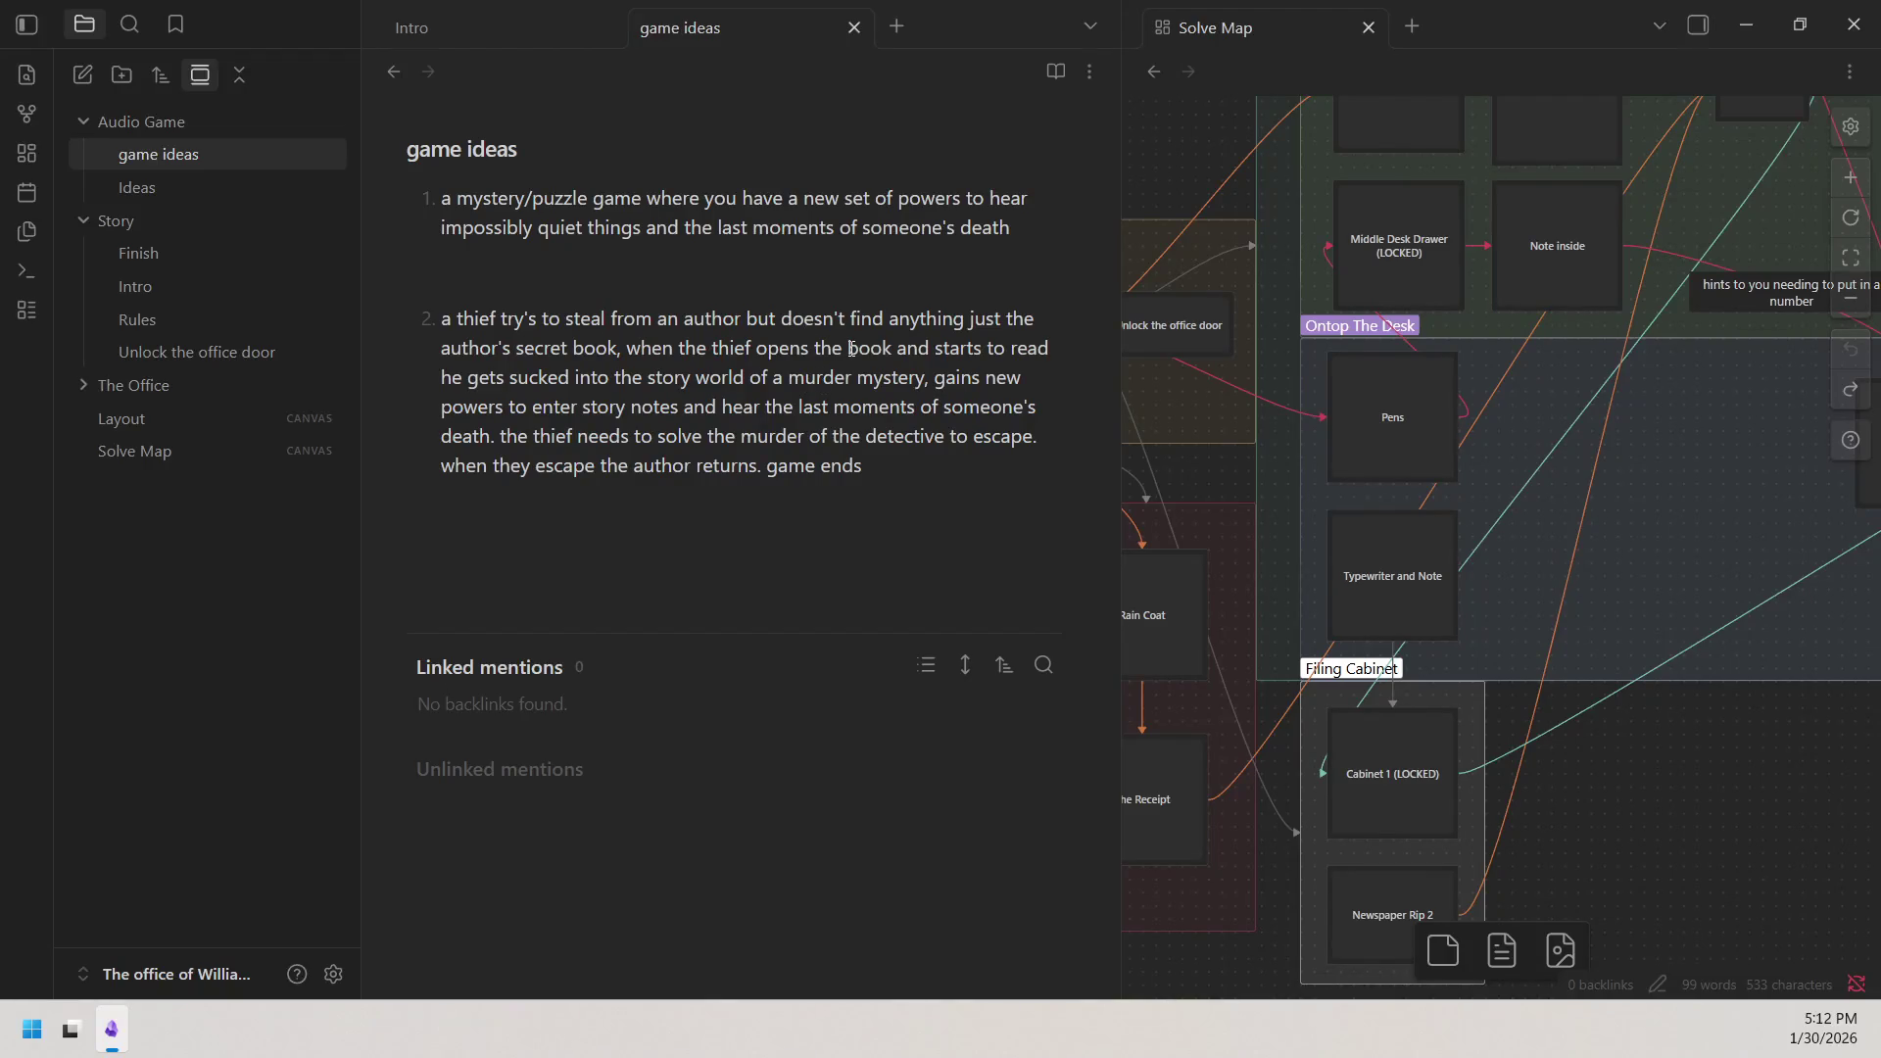
pyautogui.click(969, 320)
pyautogui.write(',')
pyautogui.click(930, 378)
pyautogui.write('the thief')
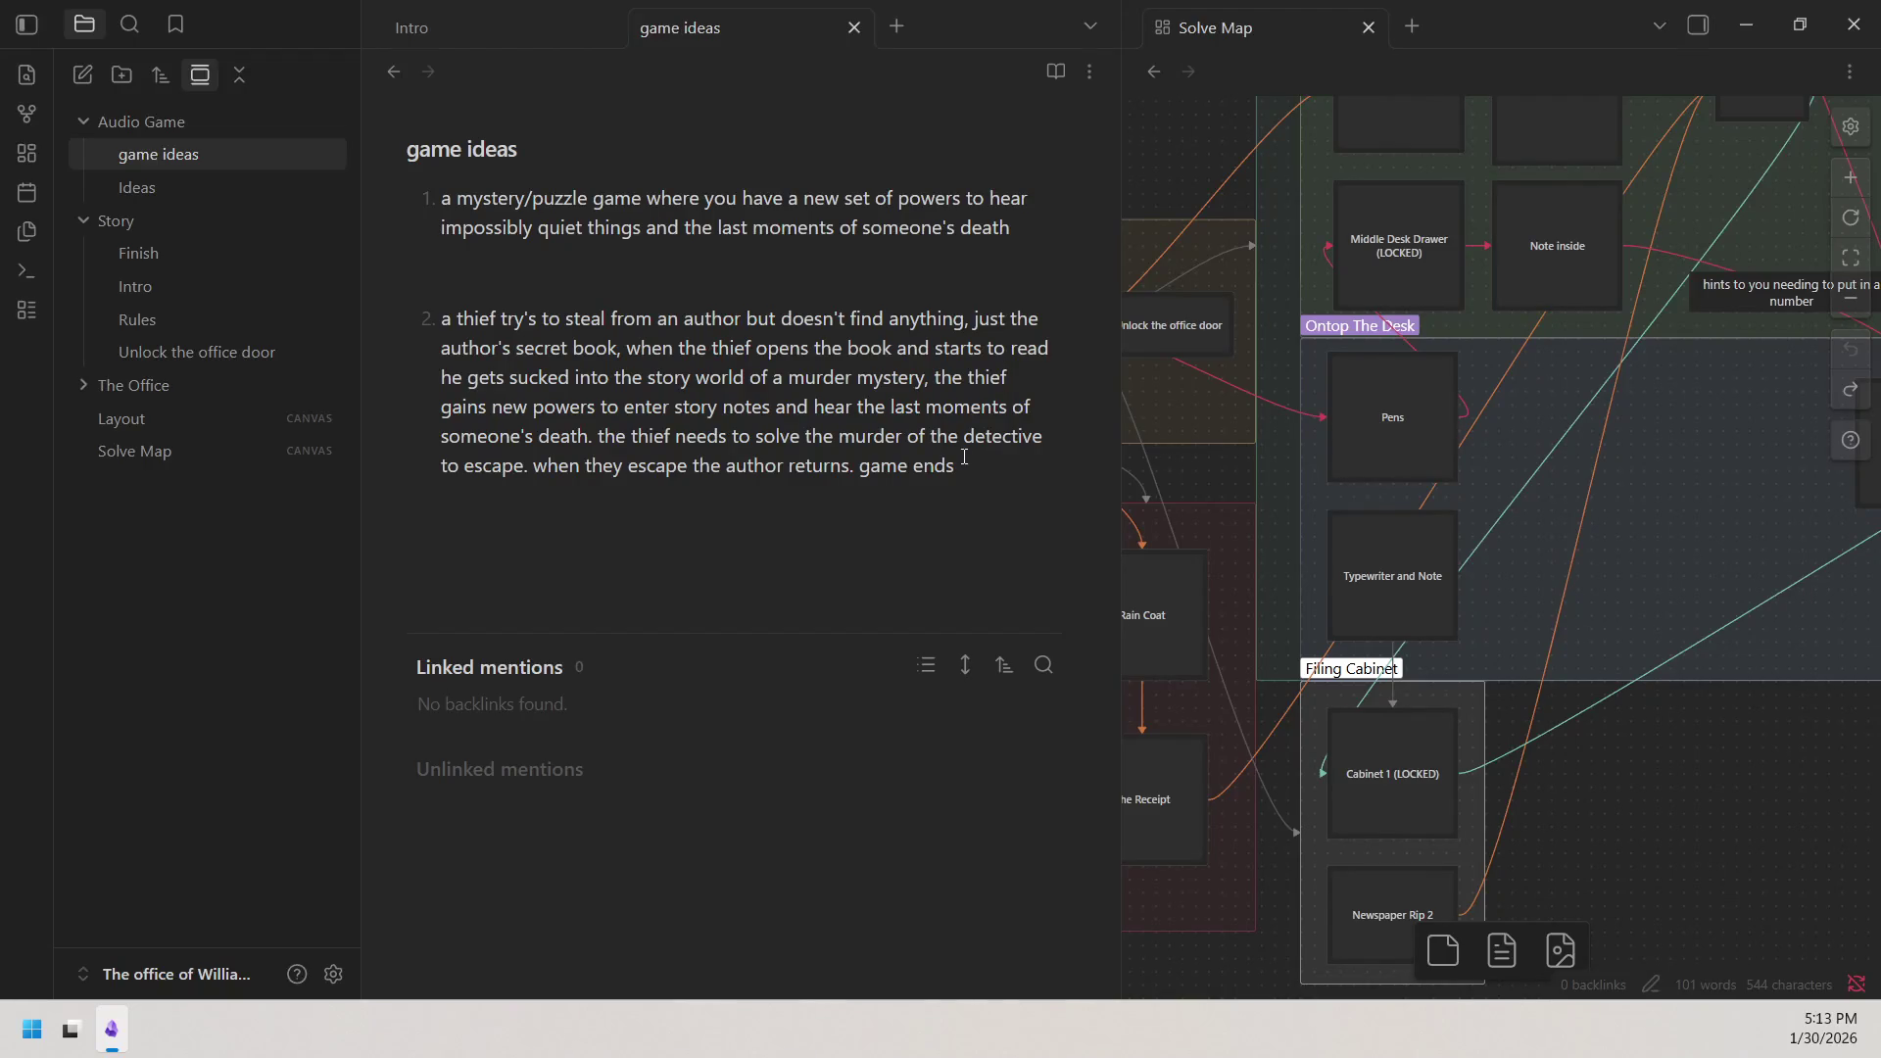
pyautogui.click(588, 438)
pyautogui.write('withen')
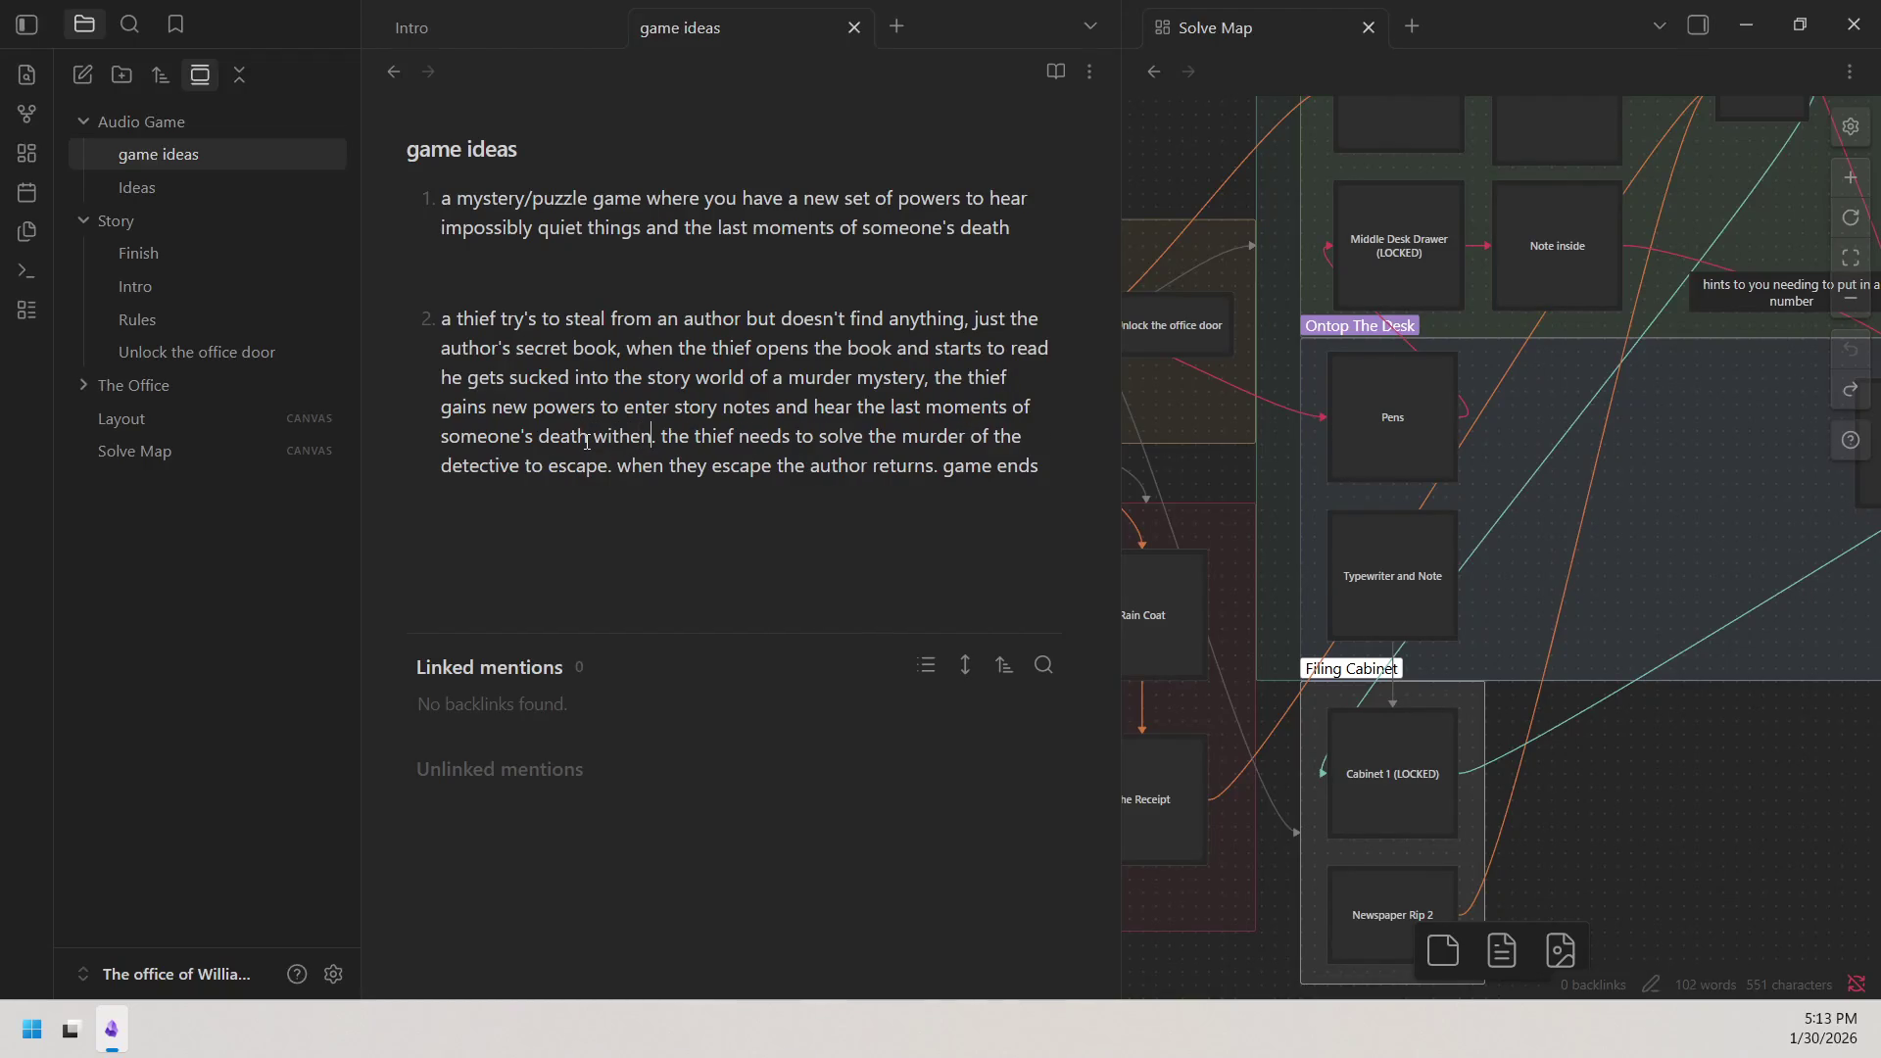
# Correct 'withen' and 'authers' so it reads 'within the author's secret book.'.
pyautogui.press('BackSpace')
pyautogui.press('BackSpace')
pyautogui.press('BackSpace')
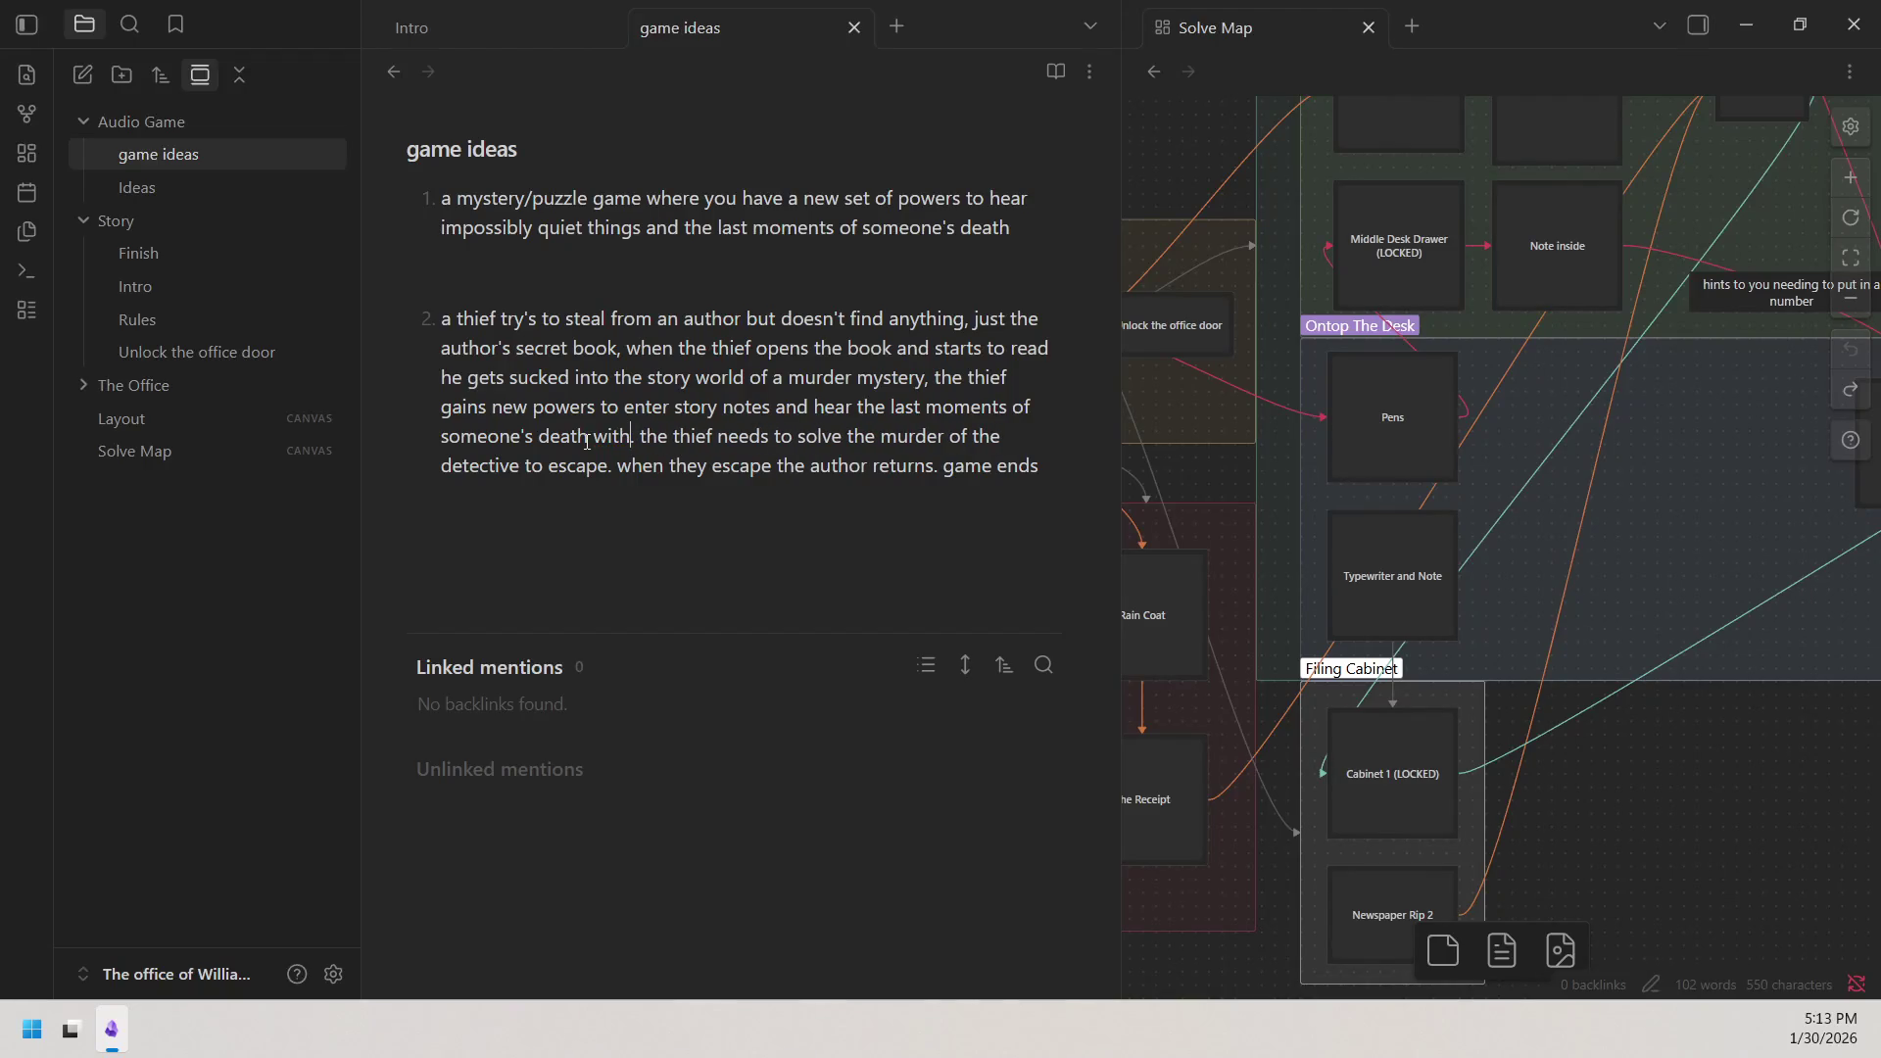
pyautogui.write('in ')
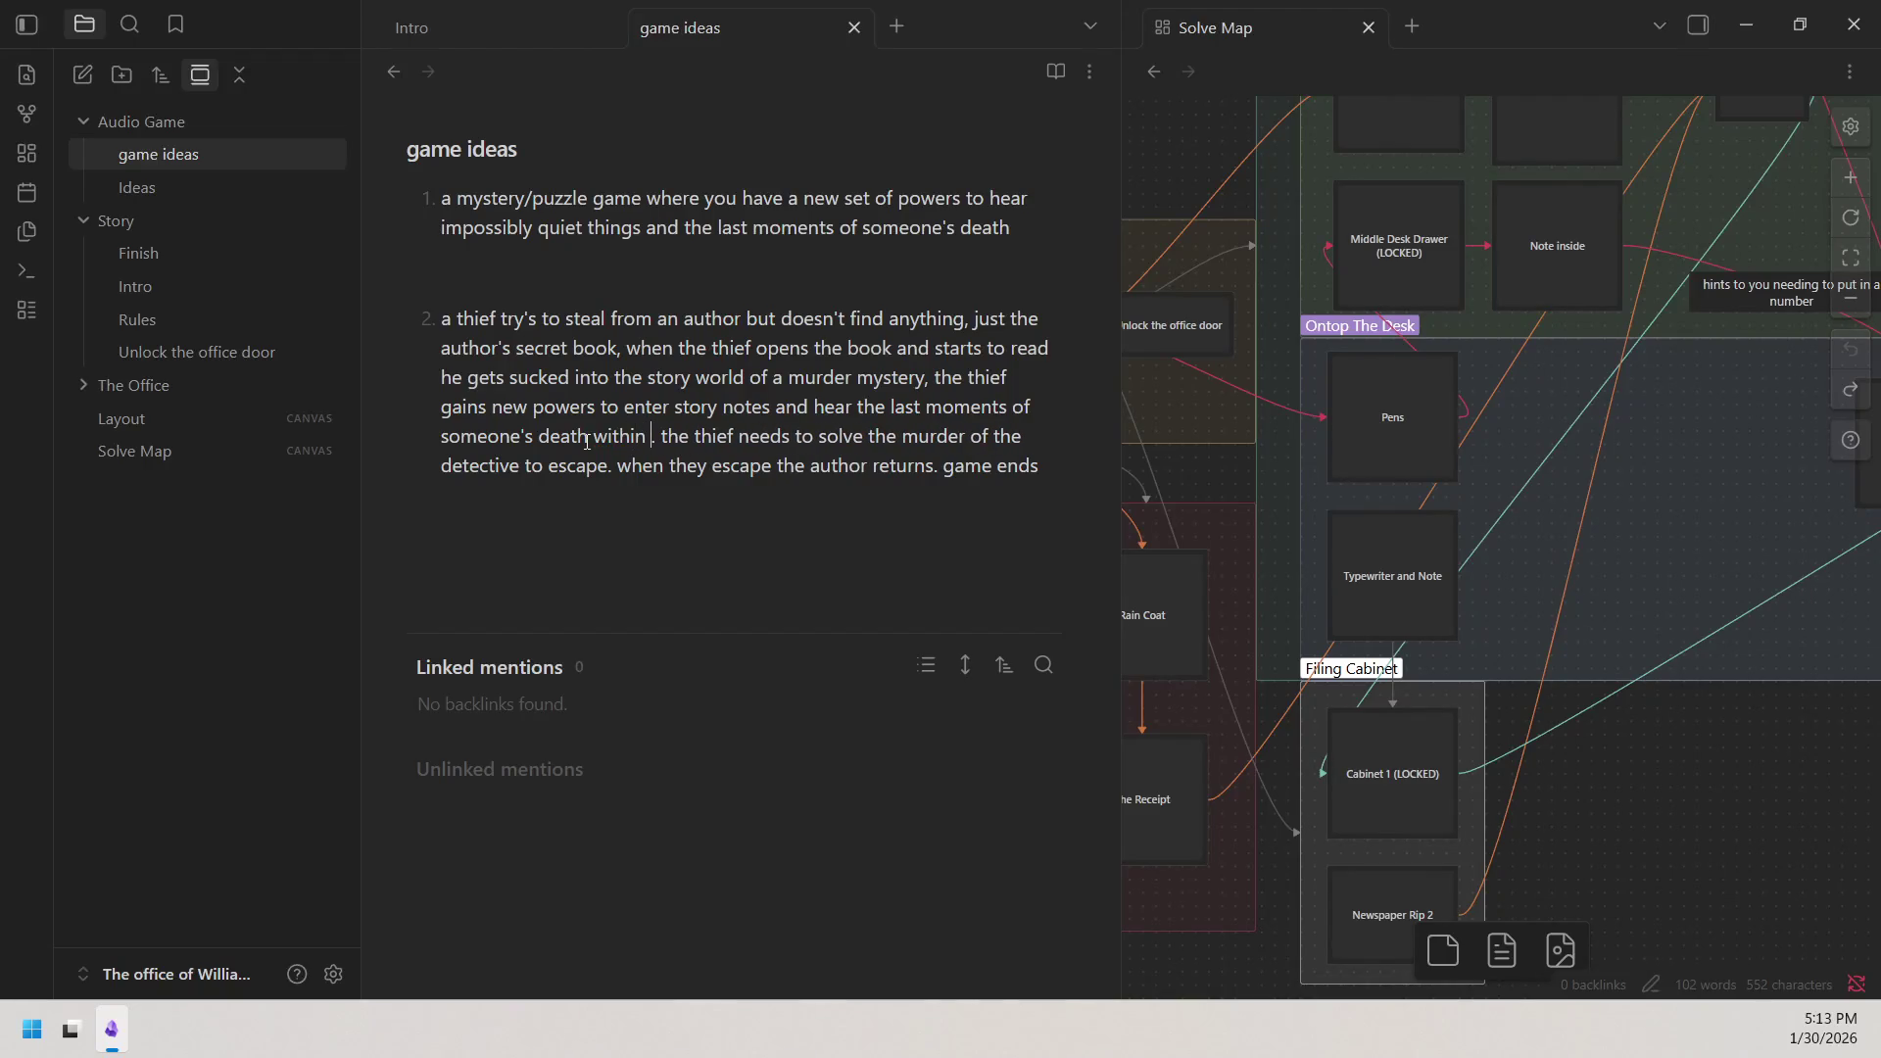
pyautogui.write('the ')
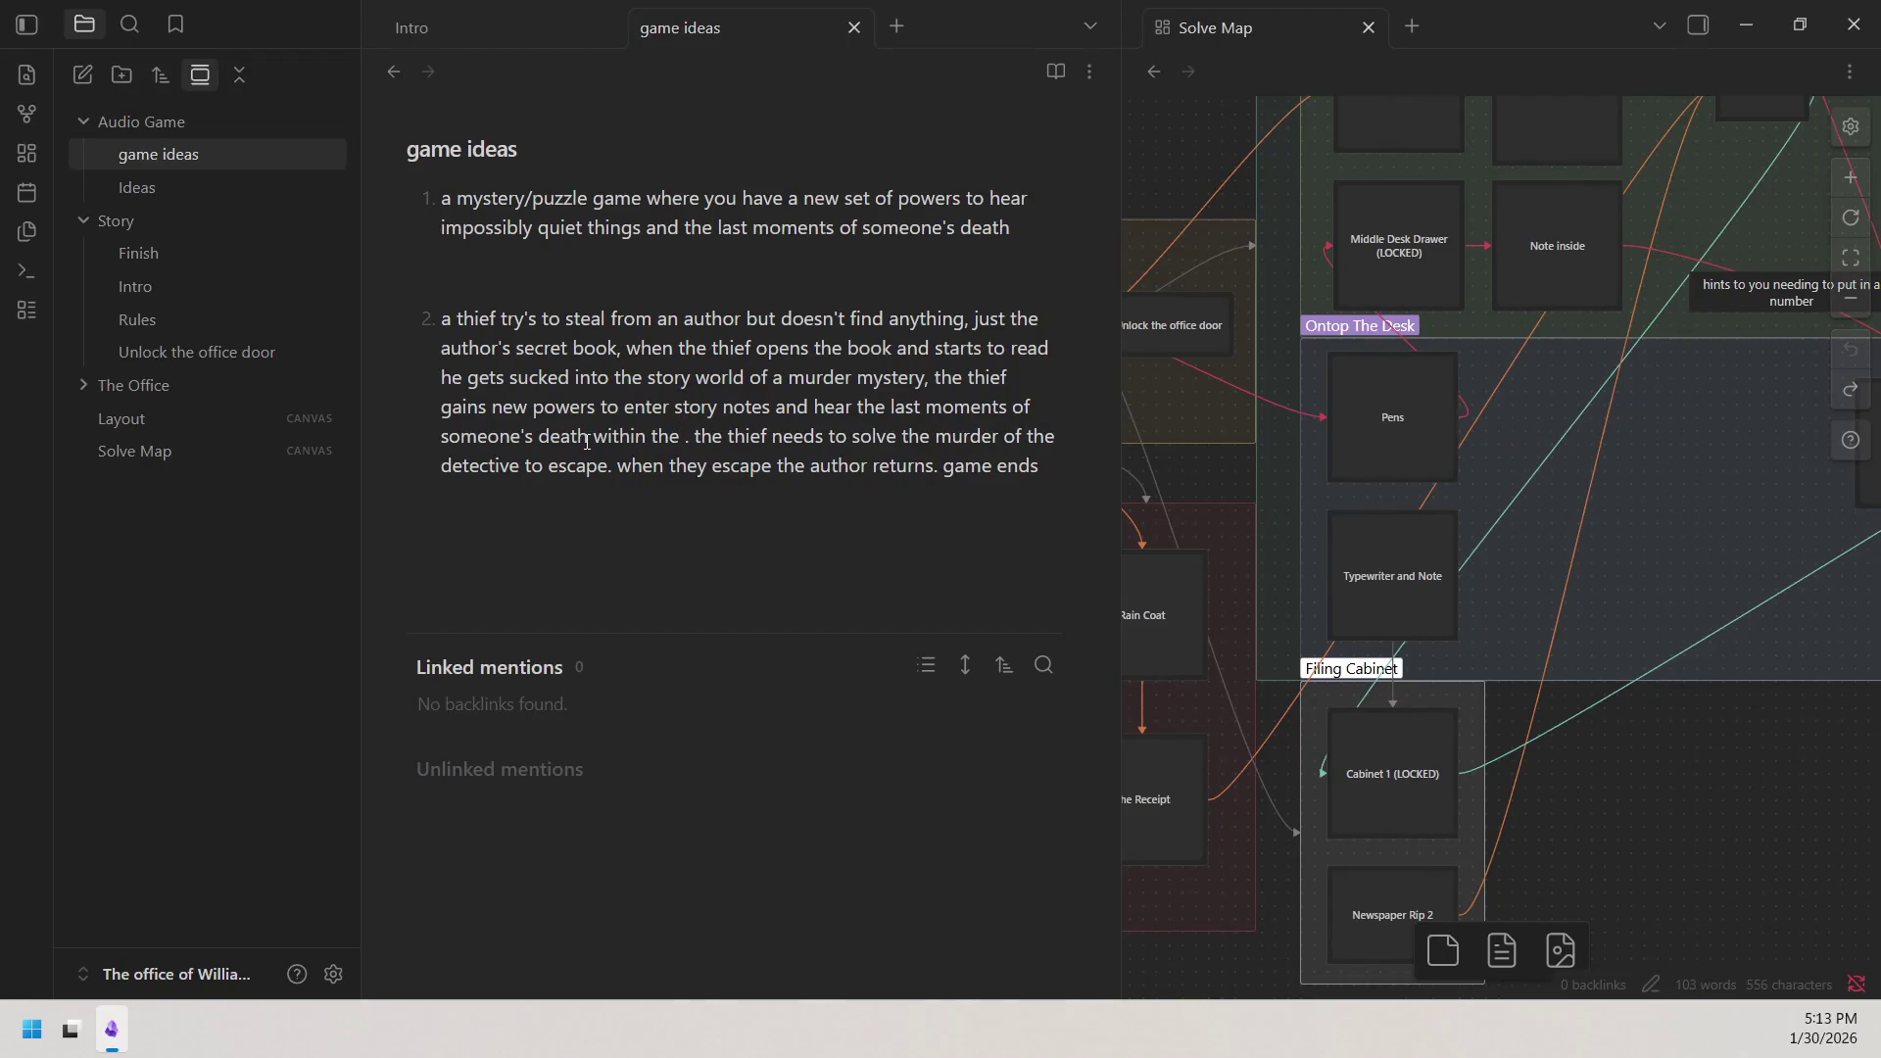
pyautogui.write(' authers')
pyautogui.press('BackSpace')
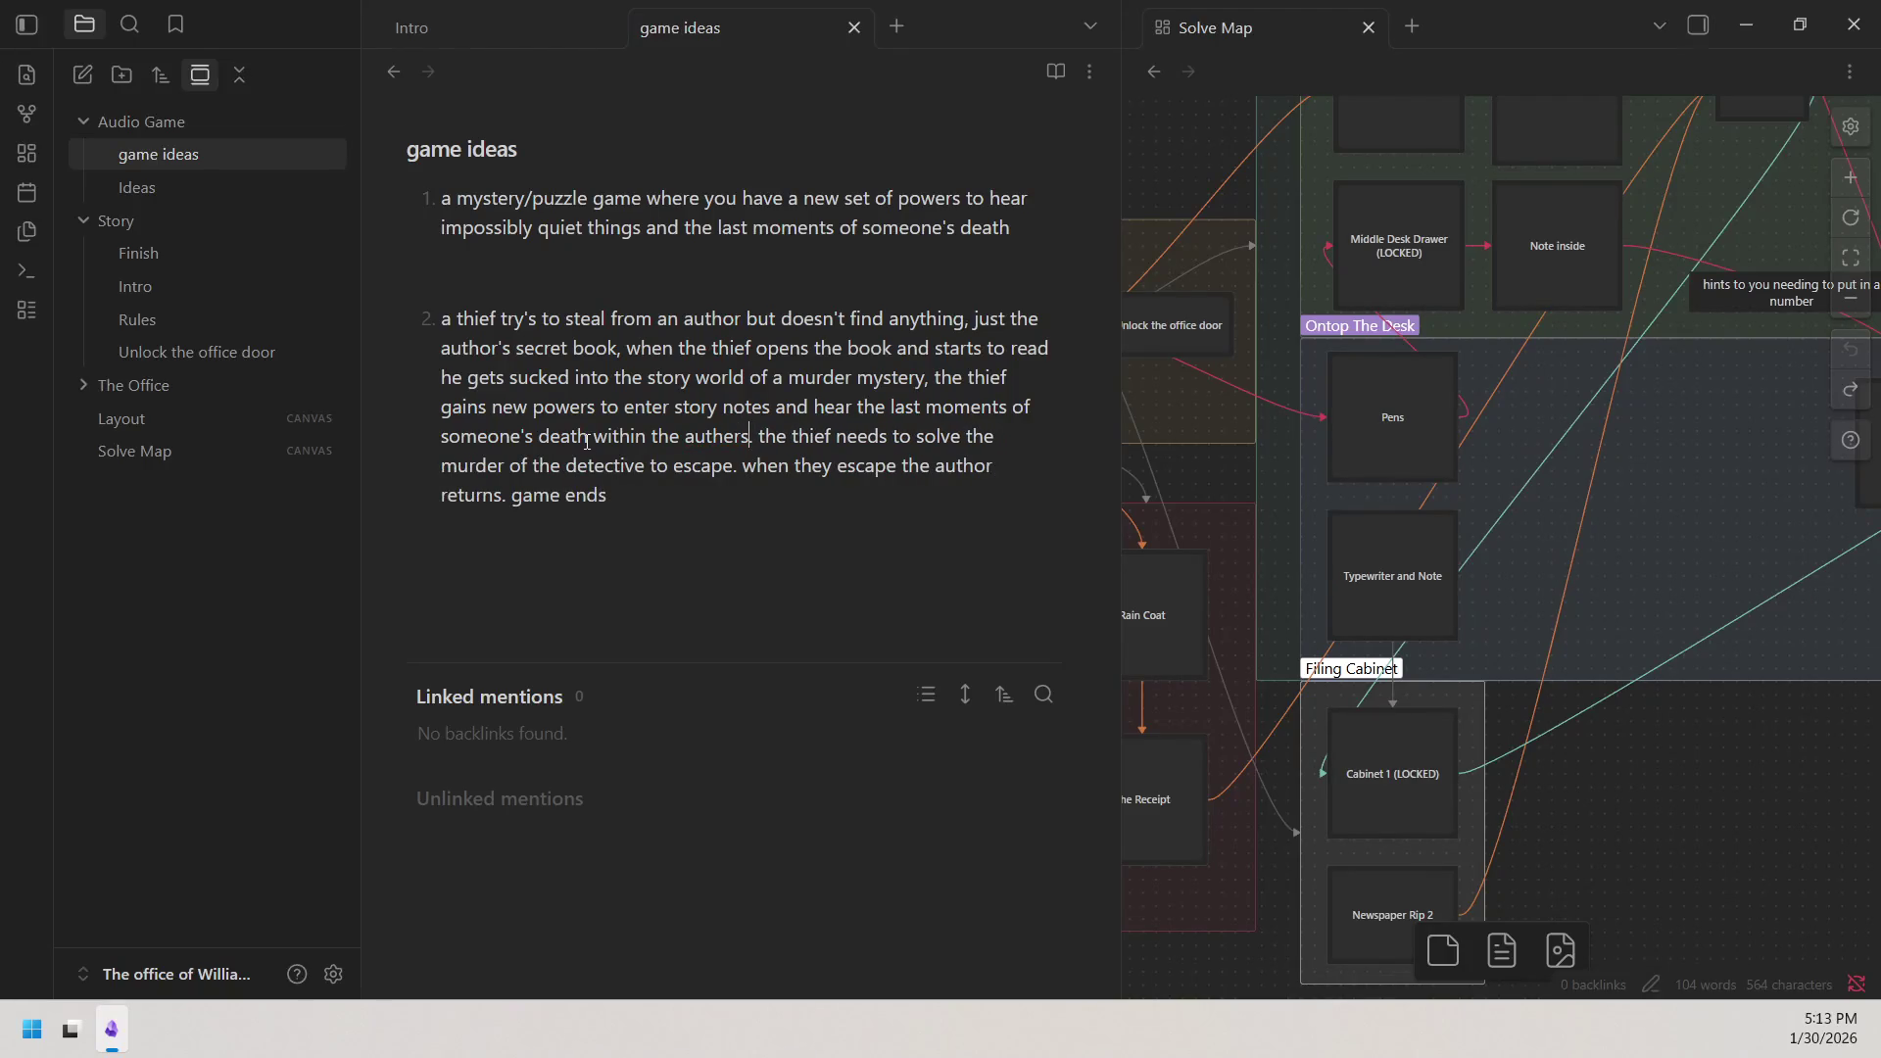
pyautogui.press('BackSpace')
pyautogui.press('BackSpace')
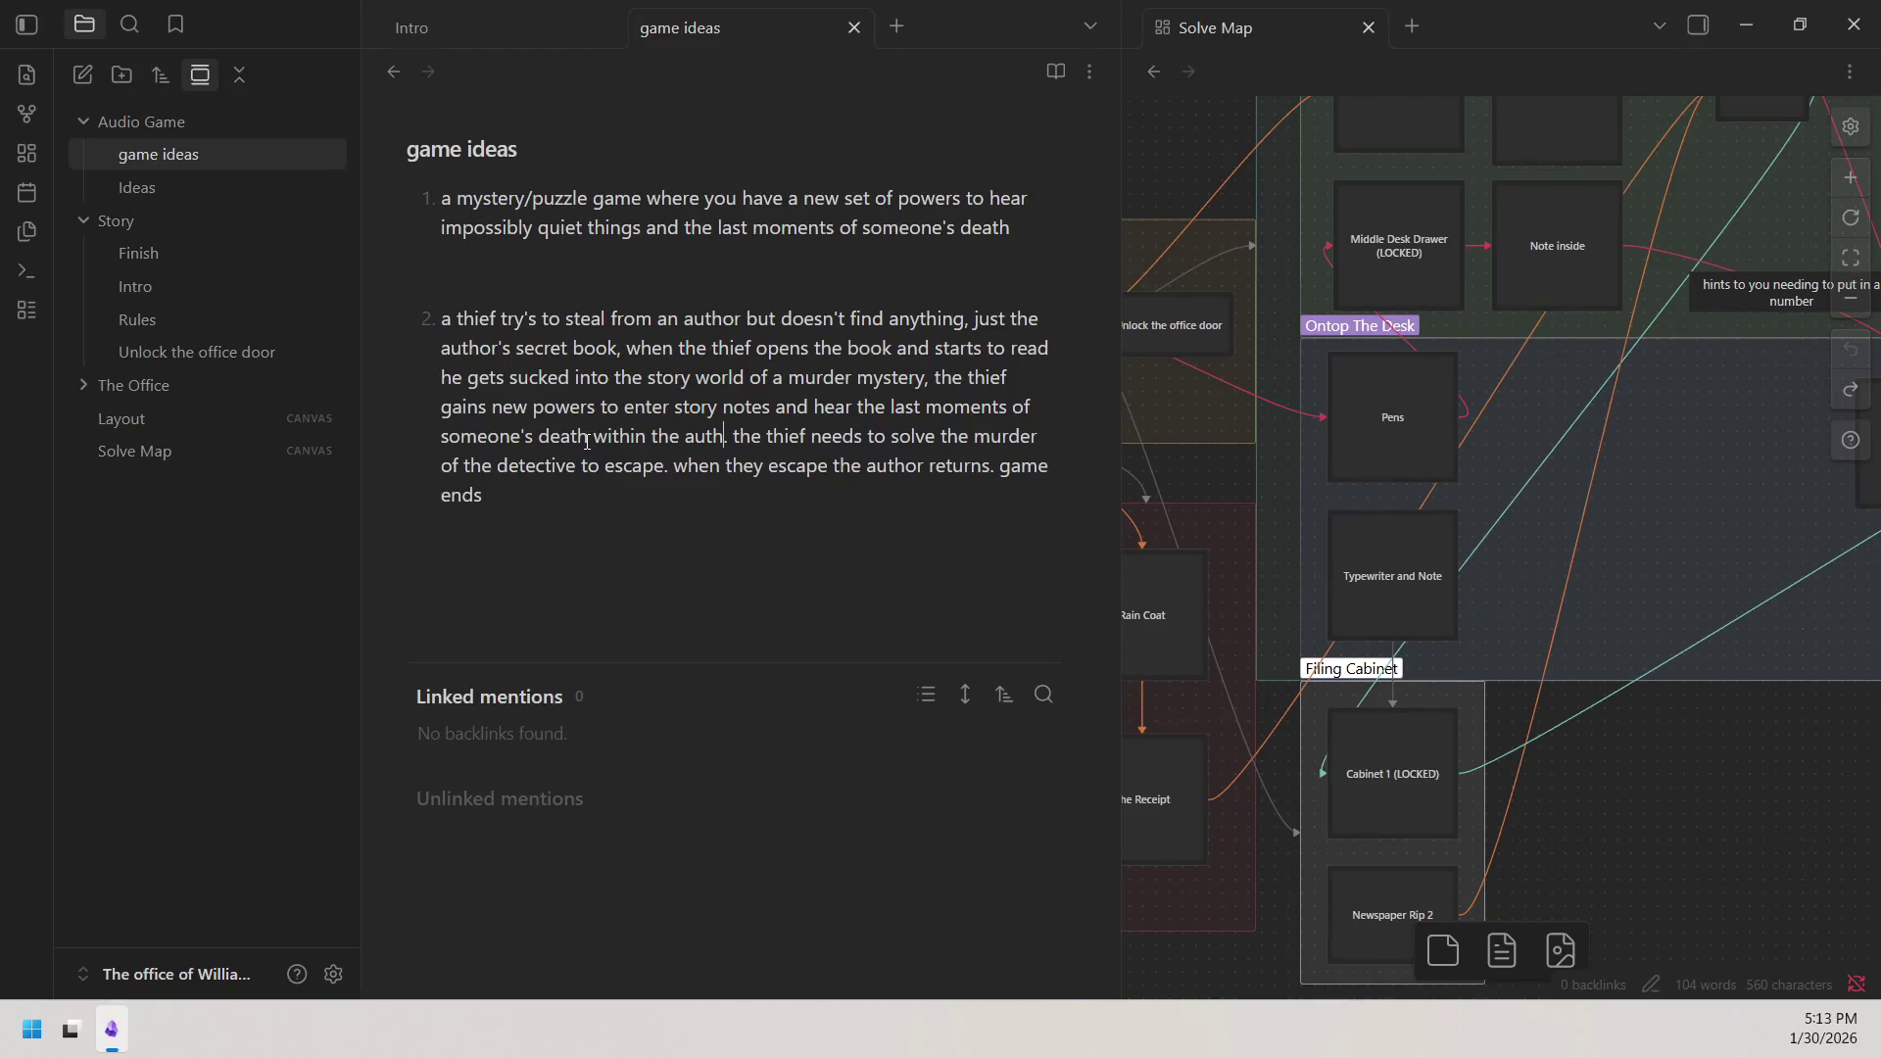
pyautogui.write('or')
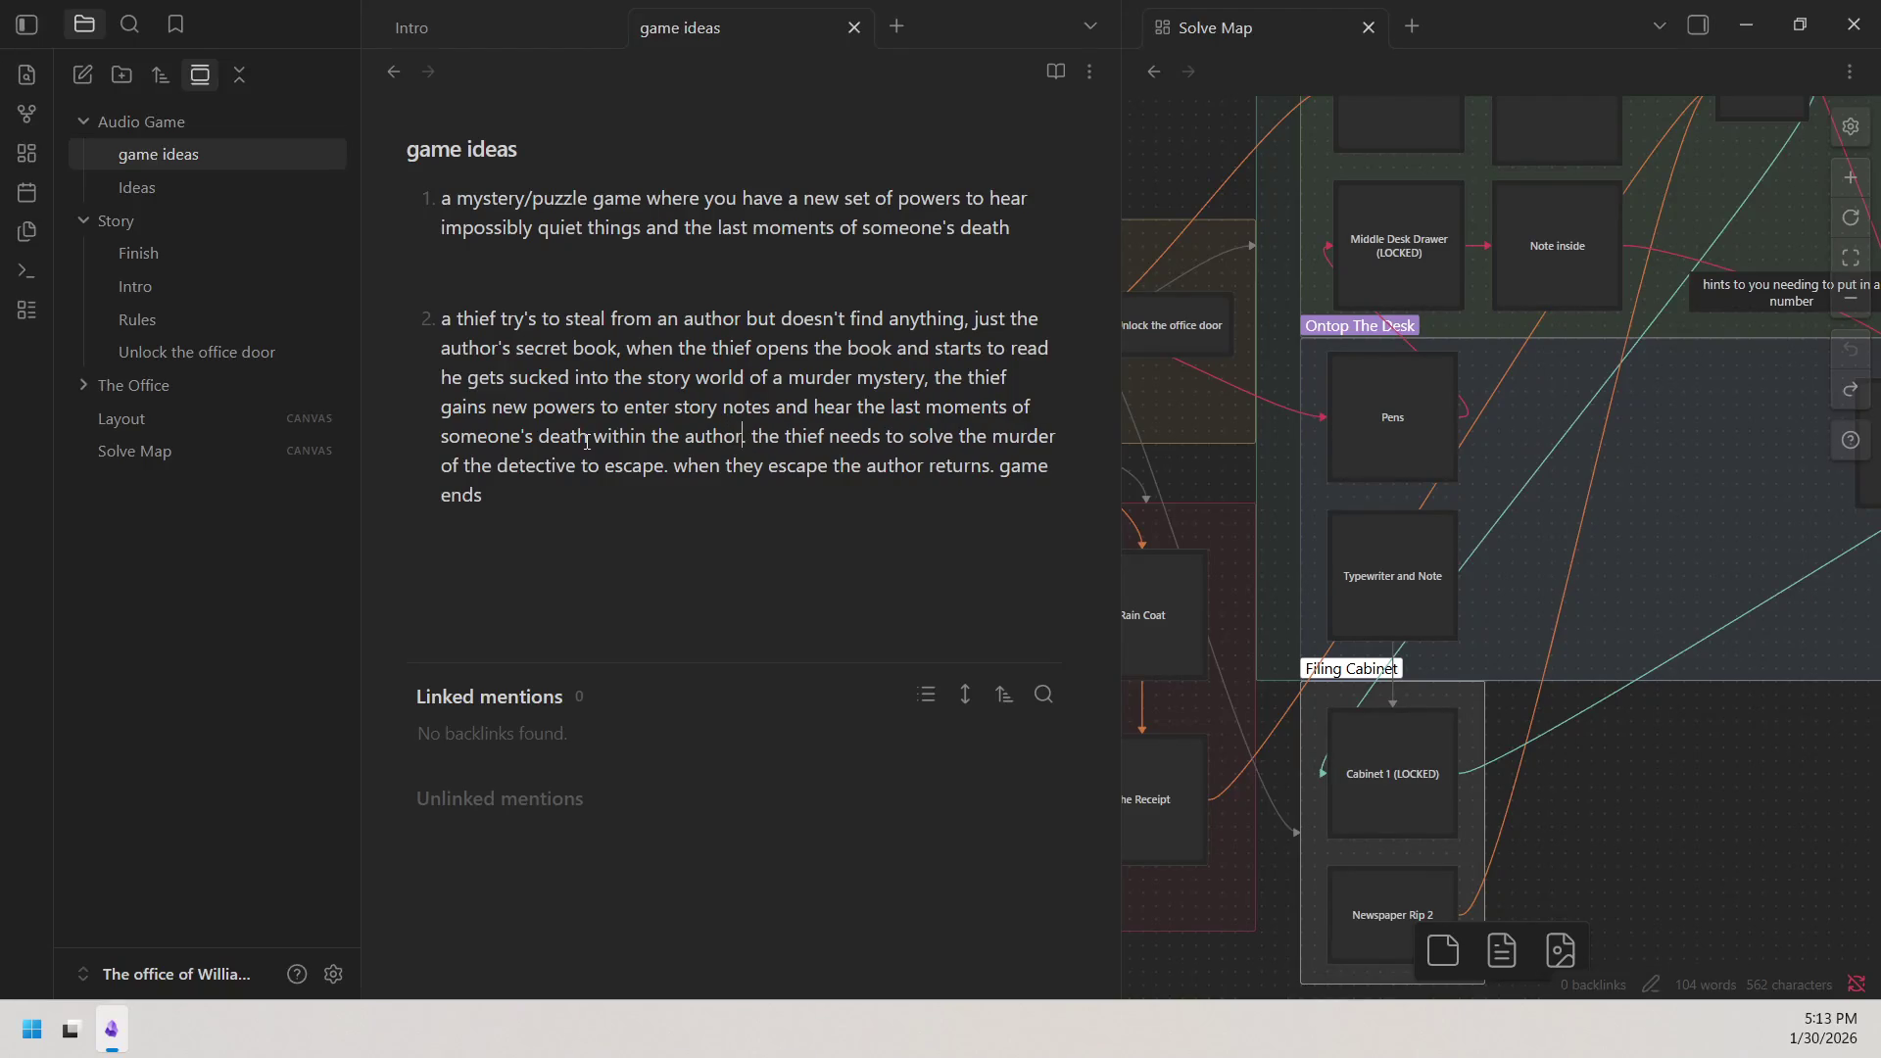
pyautogui.write("'s se")
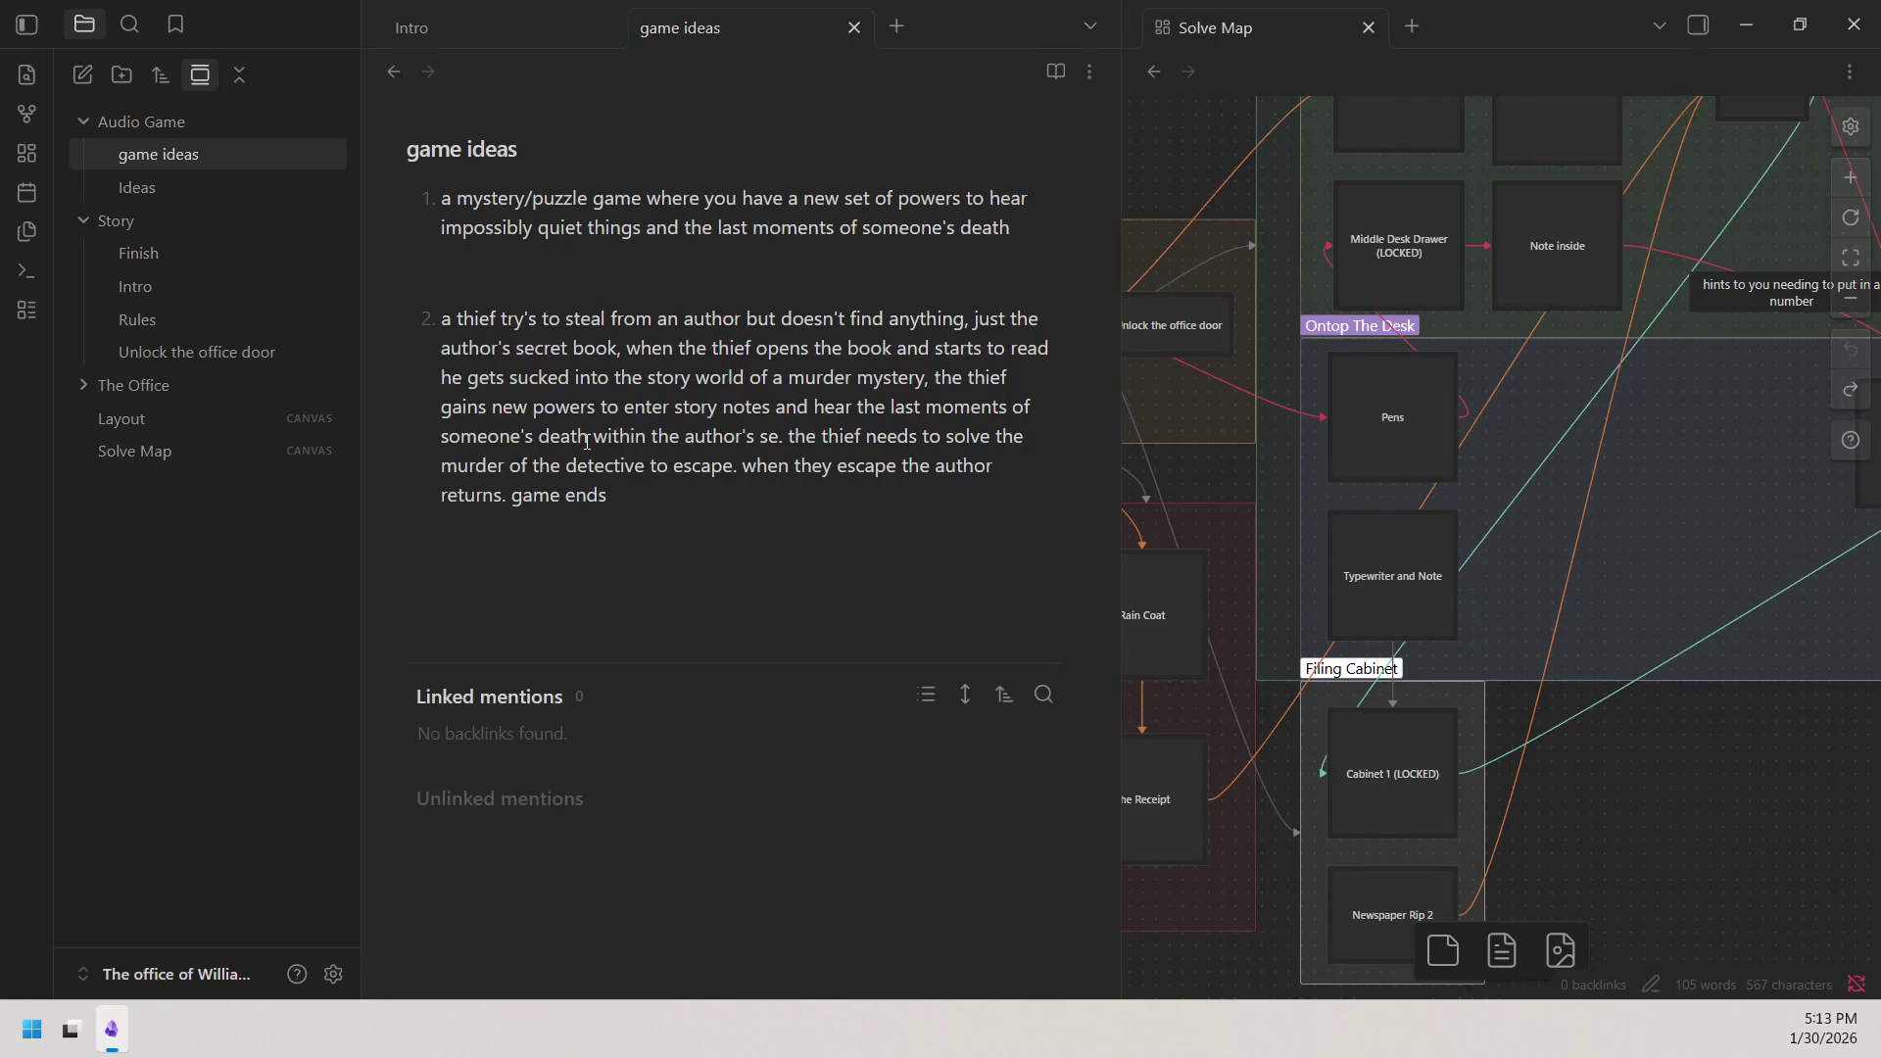
pyautogui.write('cret ')
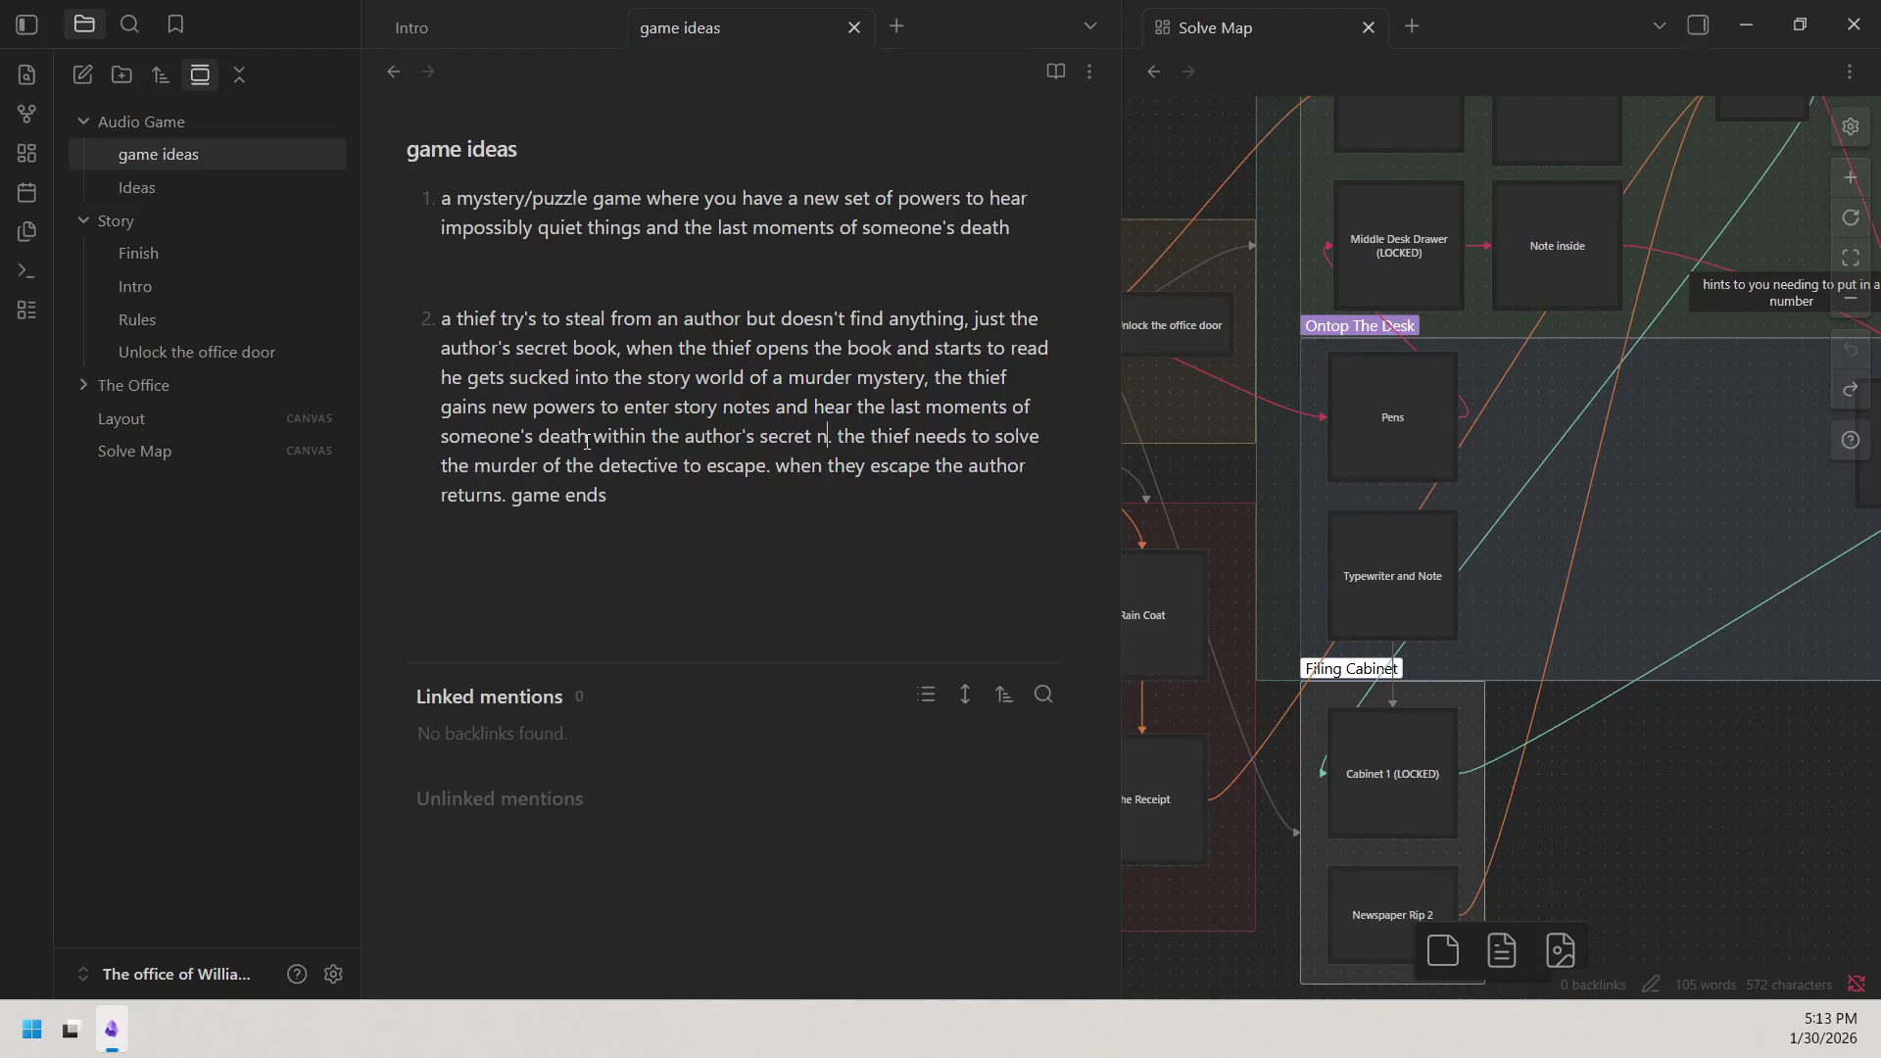
pyautogui.write('boo')
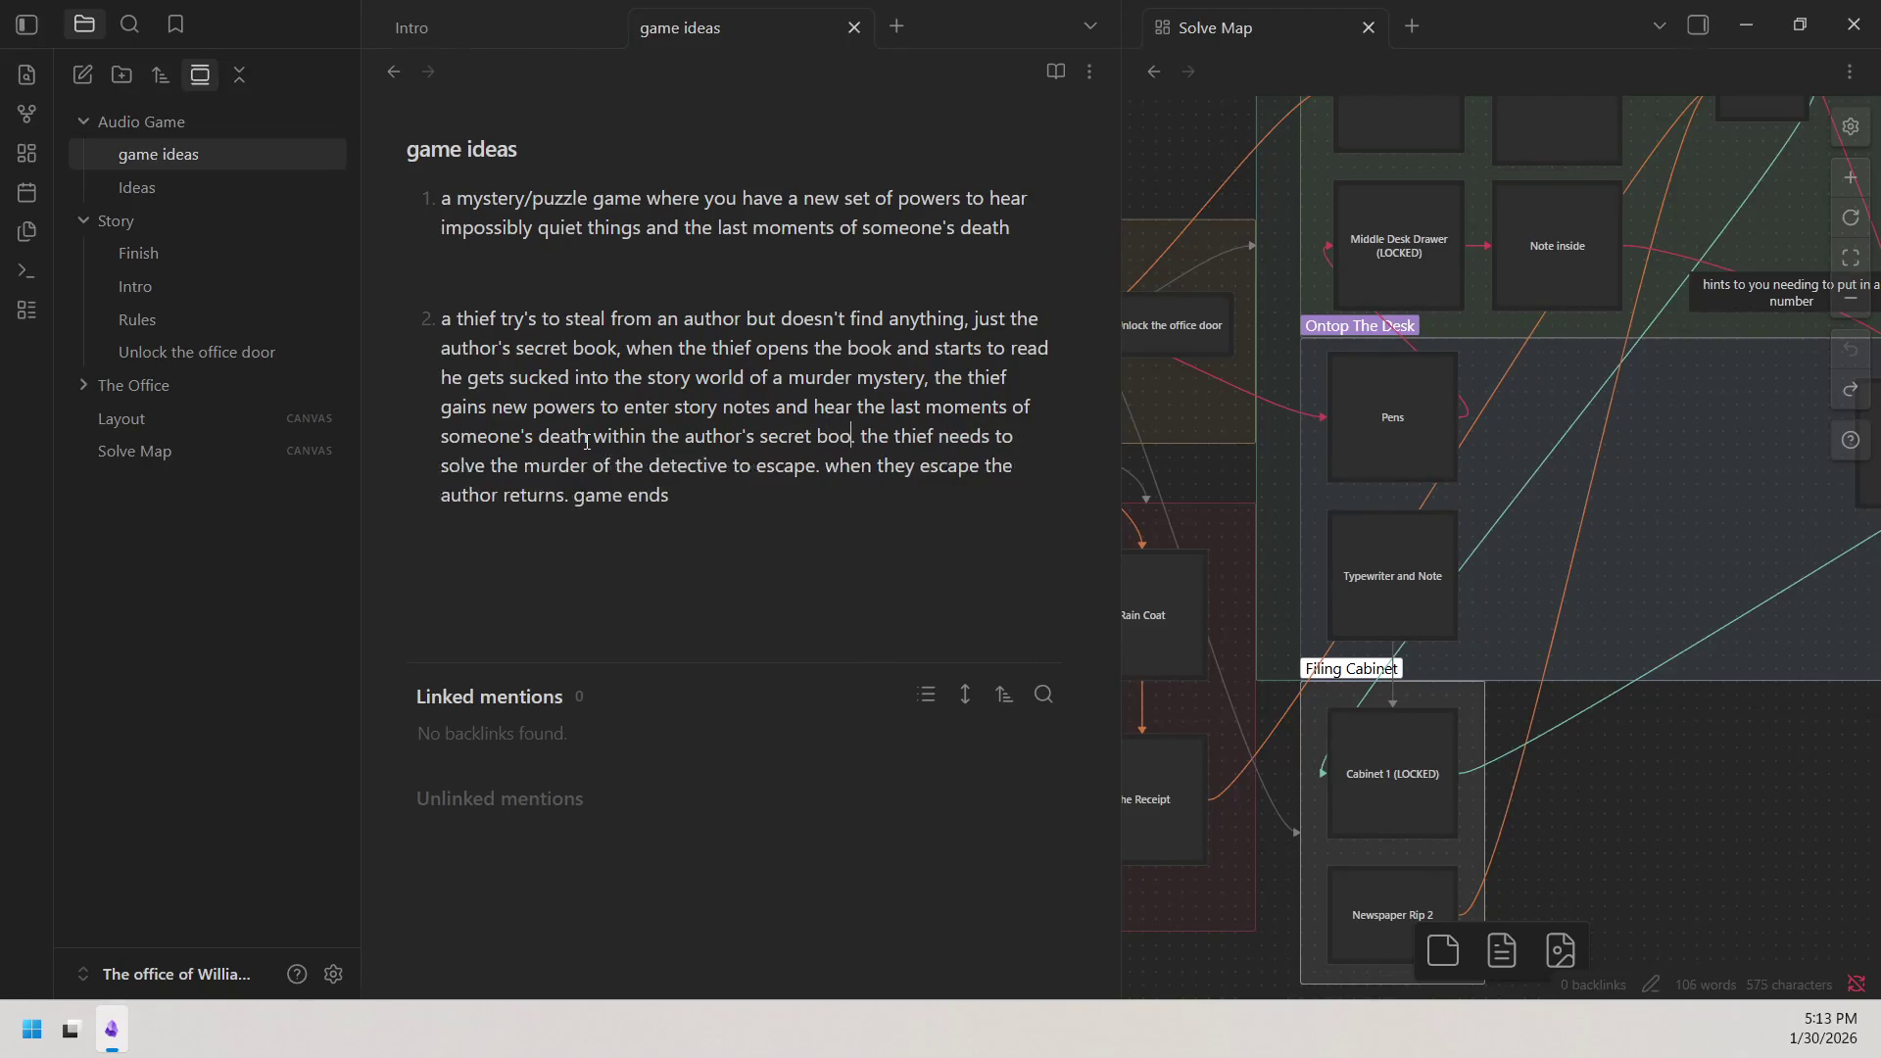
pyautogui.write('k')
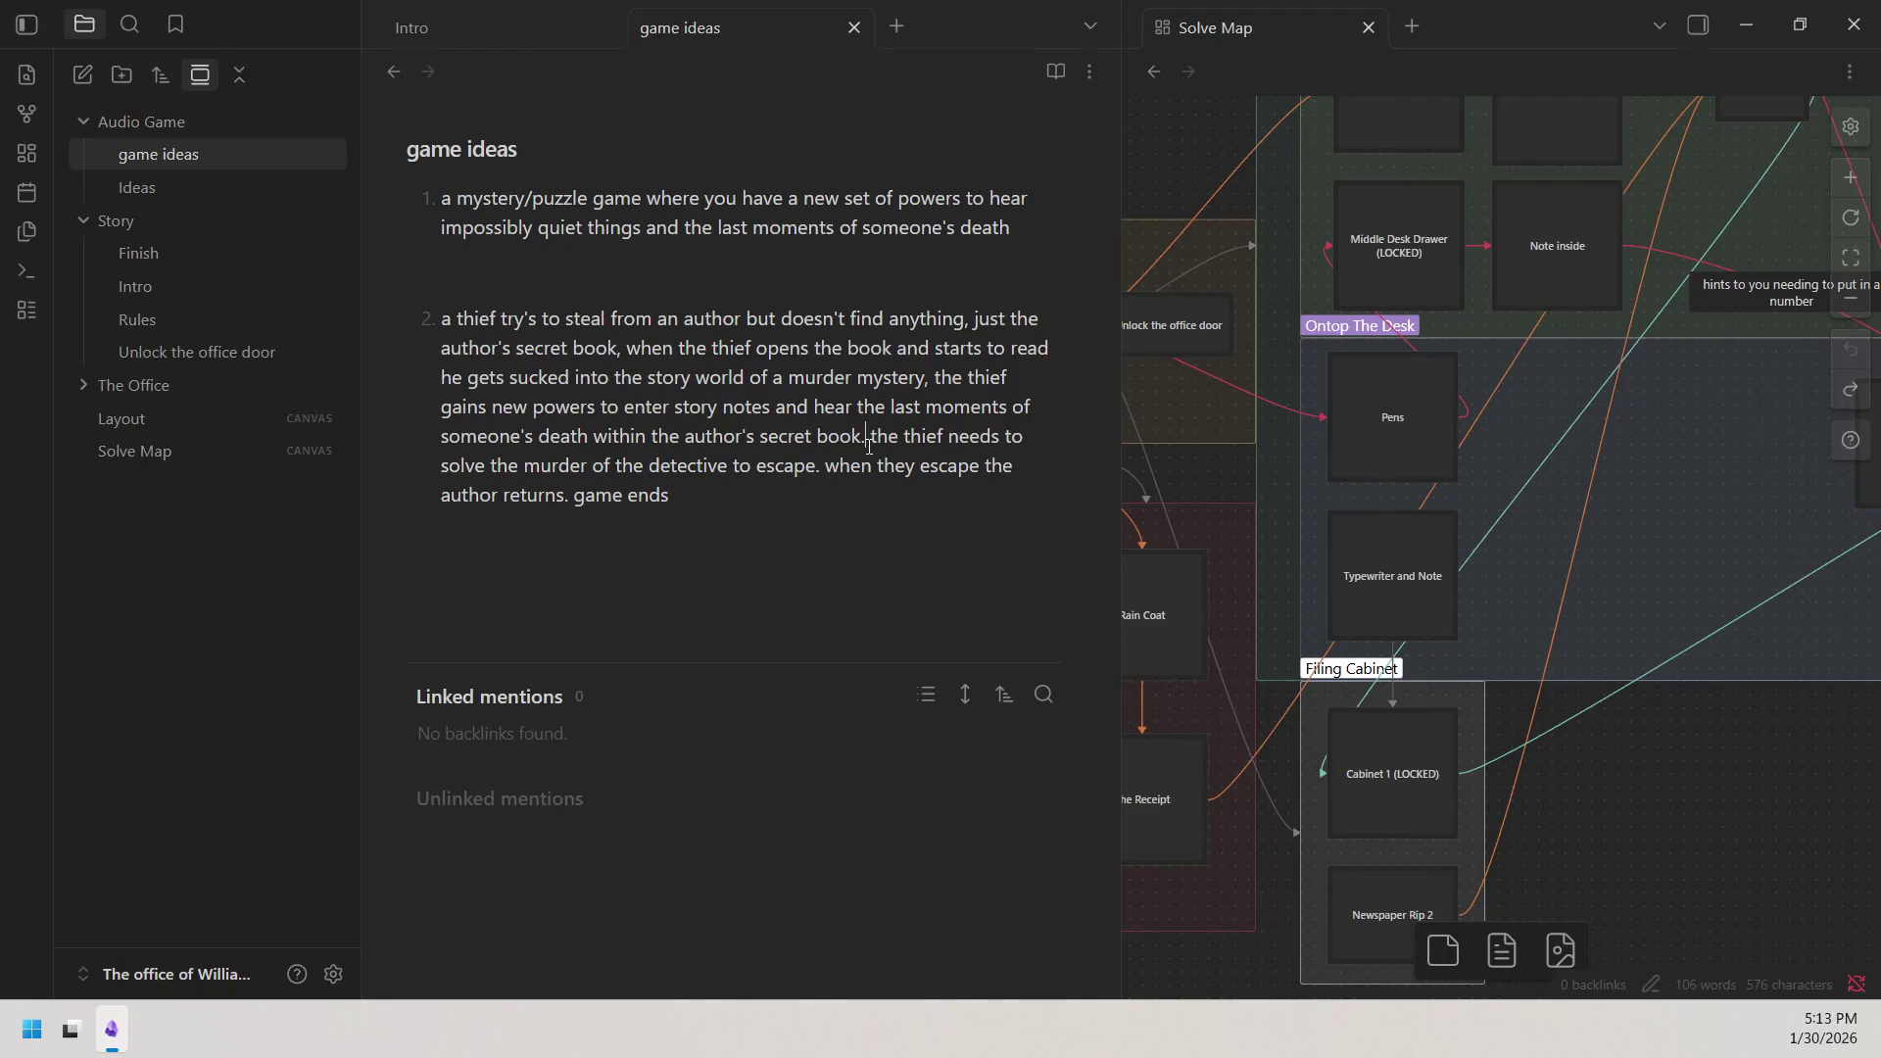
pyautogui.click(869, 437)
pyautogui.write('when')
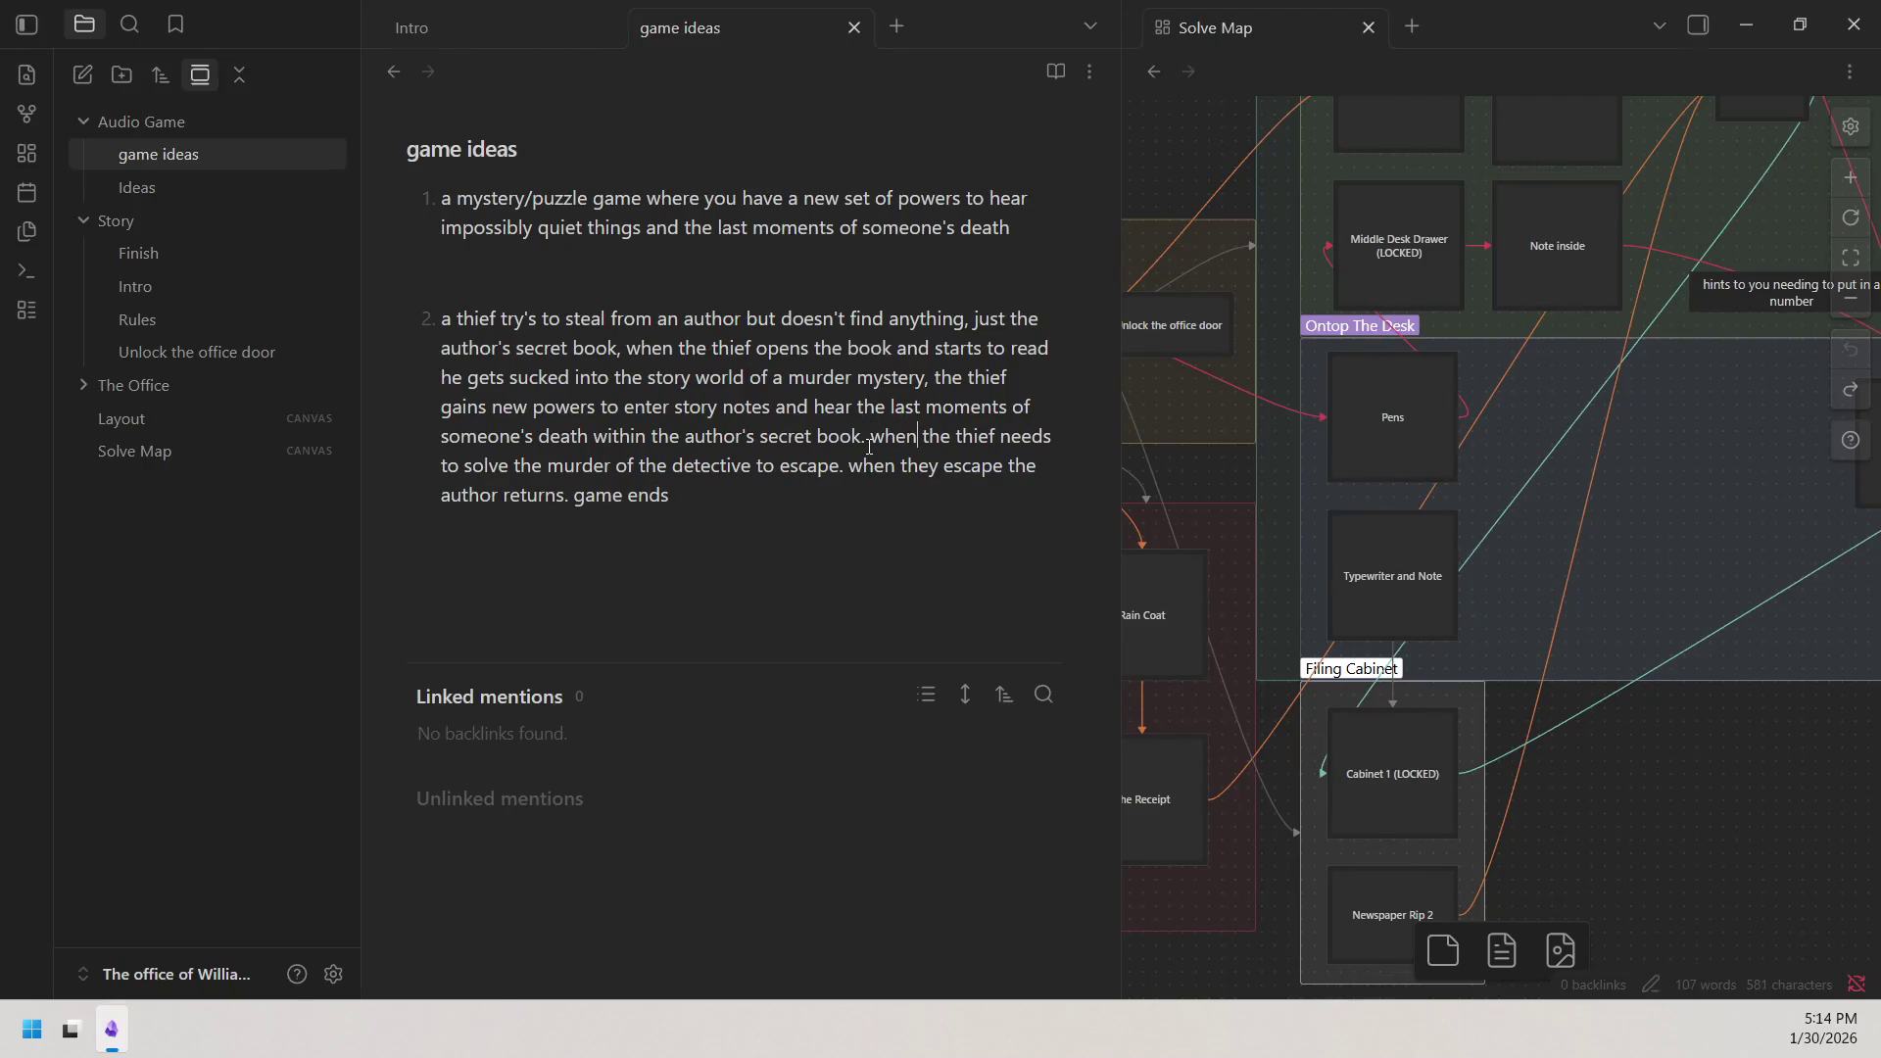
pyautogui.write(' the')
# Fix typos in the thief premise: remove the duplicated 'the', correct 'arives' to 'arrives', trim stray characters.
pyautogui.press('BackSpace')
pyautogui.press('BackSpace')
pyautogui.press('BackSpace')
pyautogui.write('ariiv')
pyautogui.press('BackSpace')
pyautogui.press('BackSpace')
pyautogui.write('ve ')
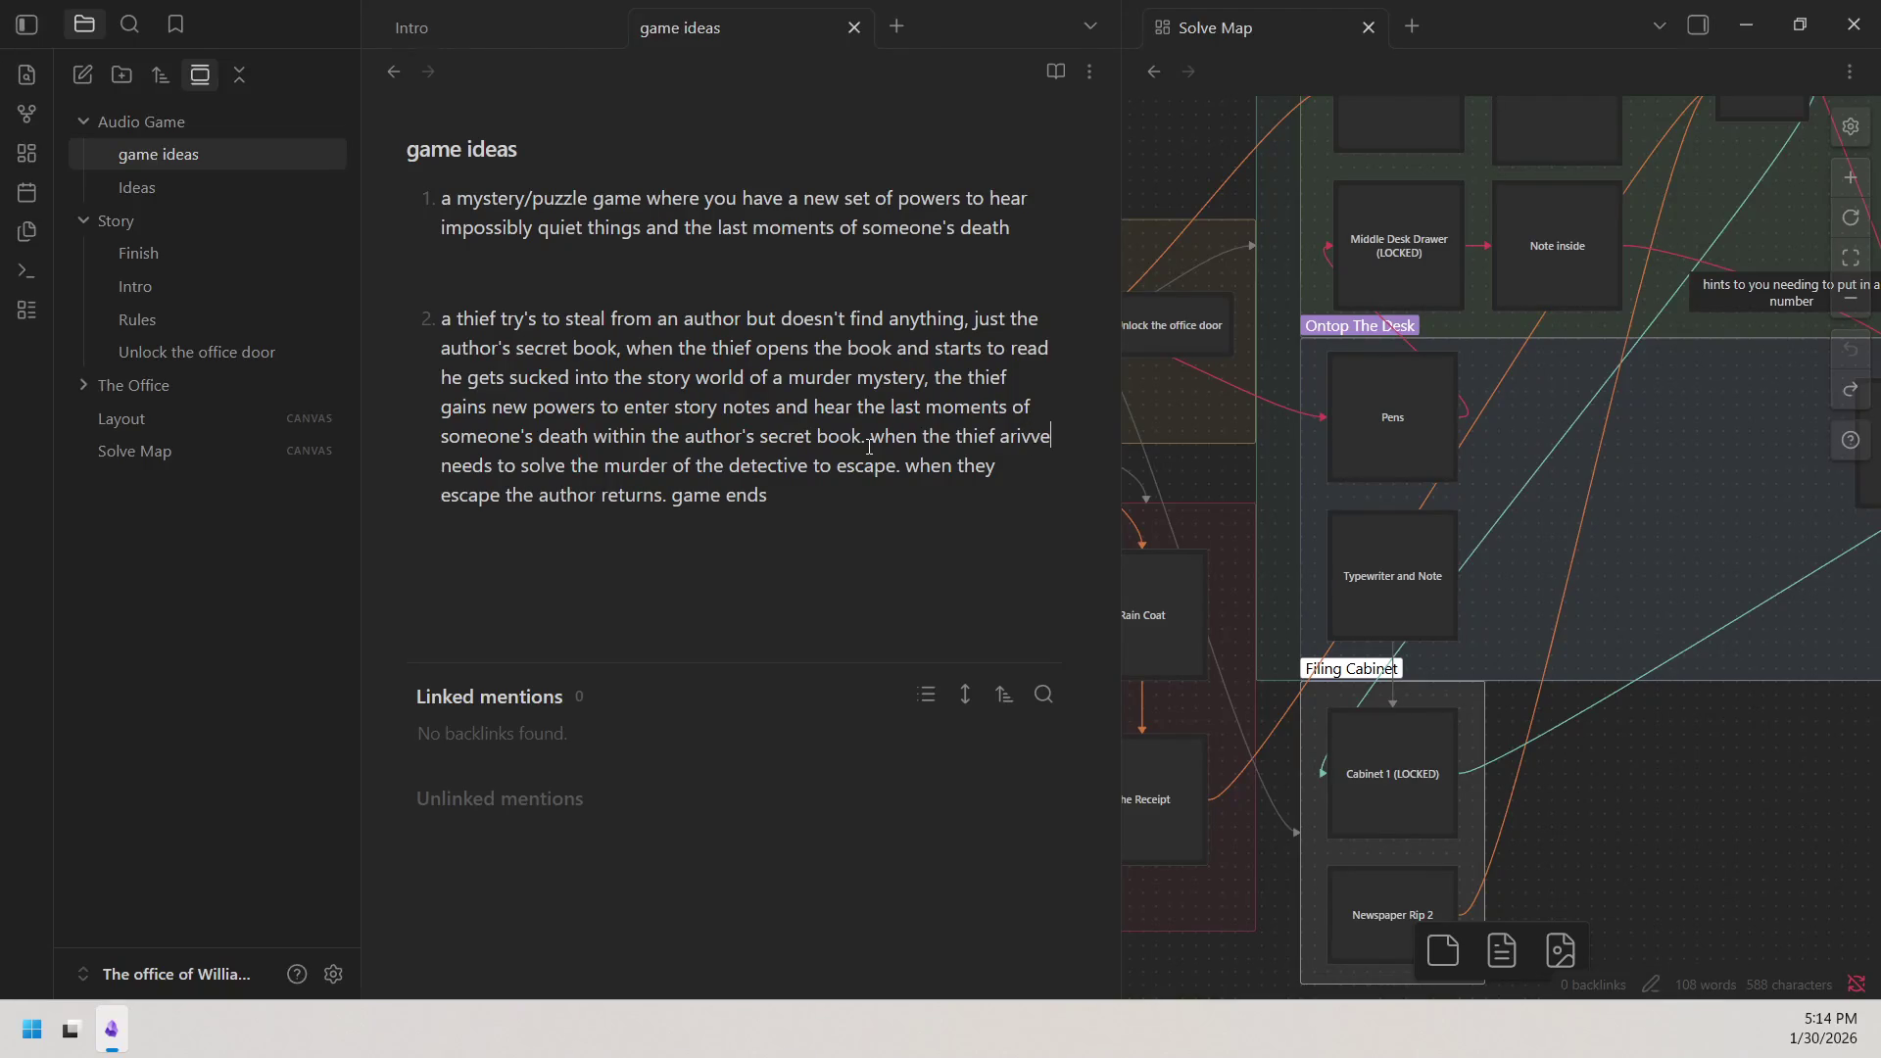
pyautogui.write('s')
pyautogui.rightClick(1022, 438)
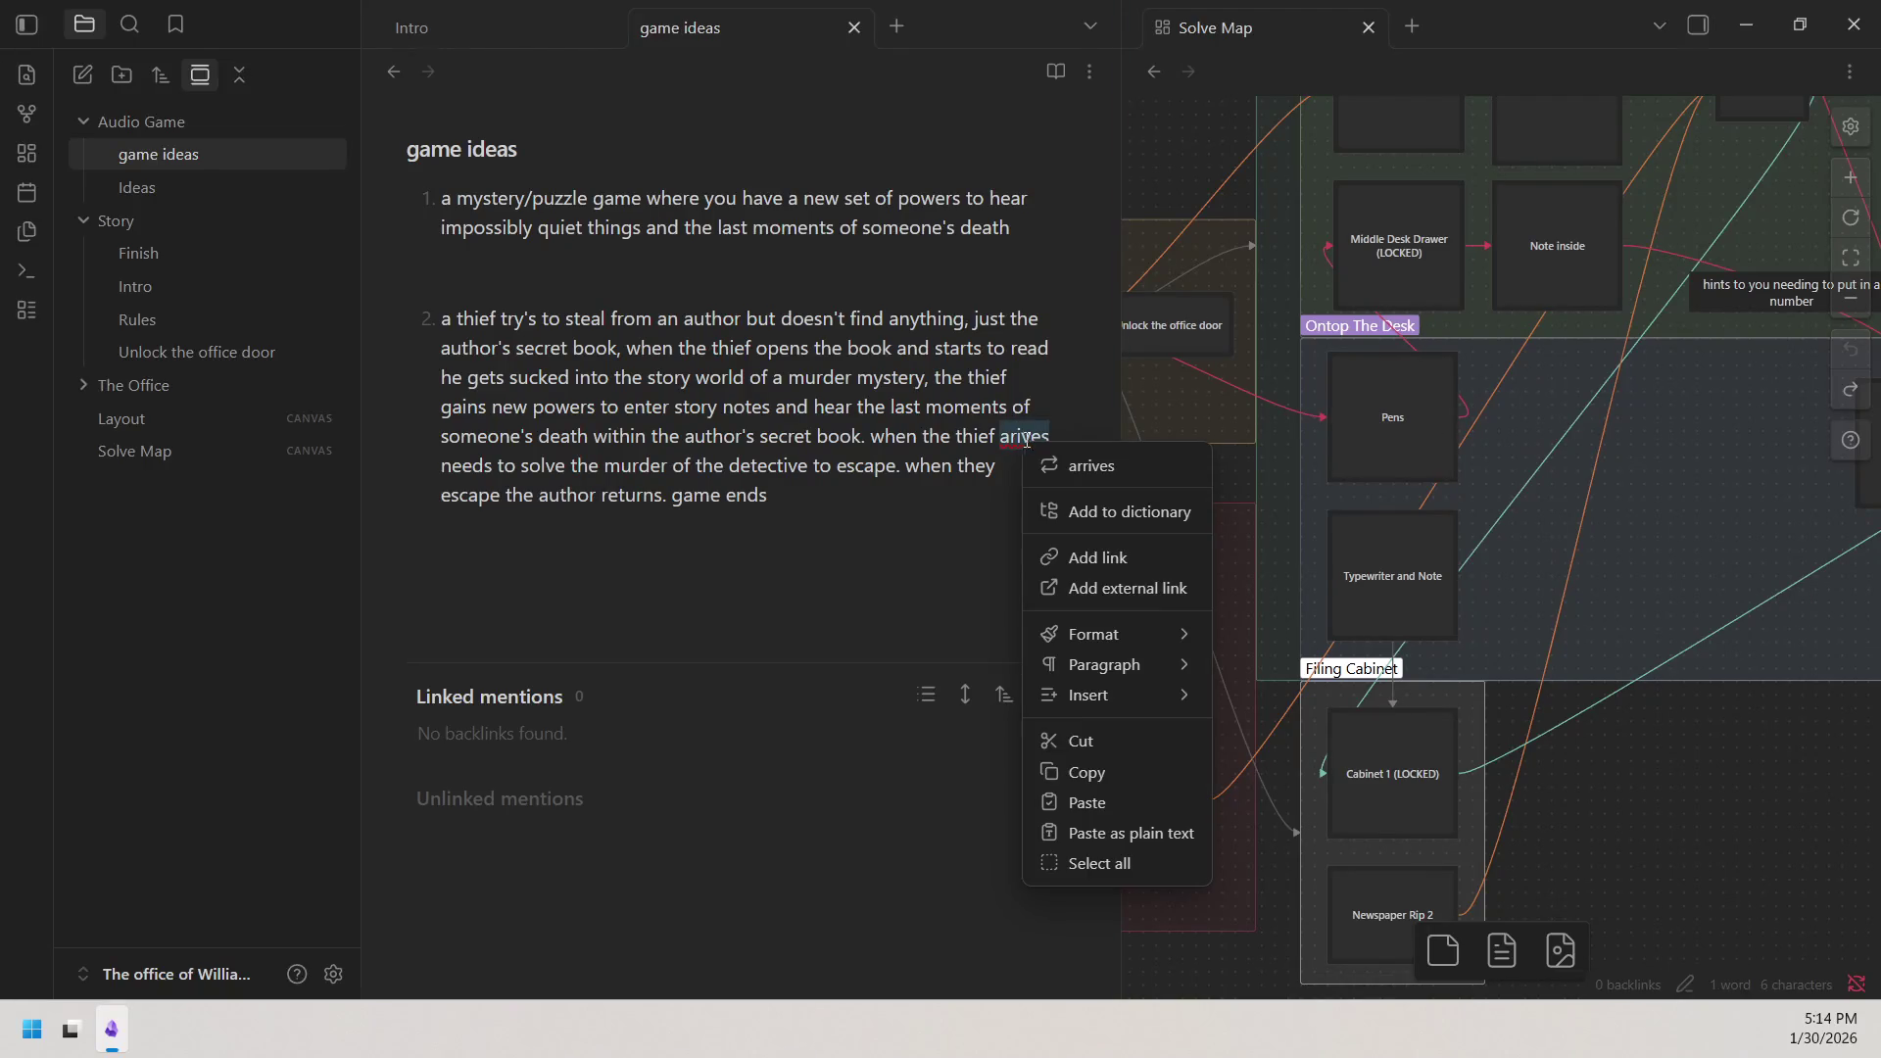
pyautogui.click(1095, 467)
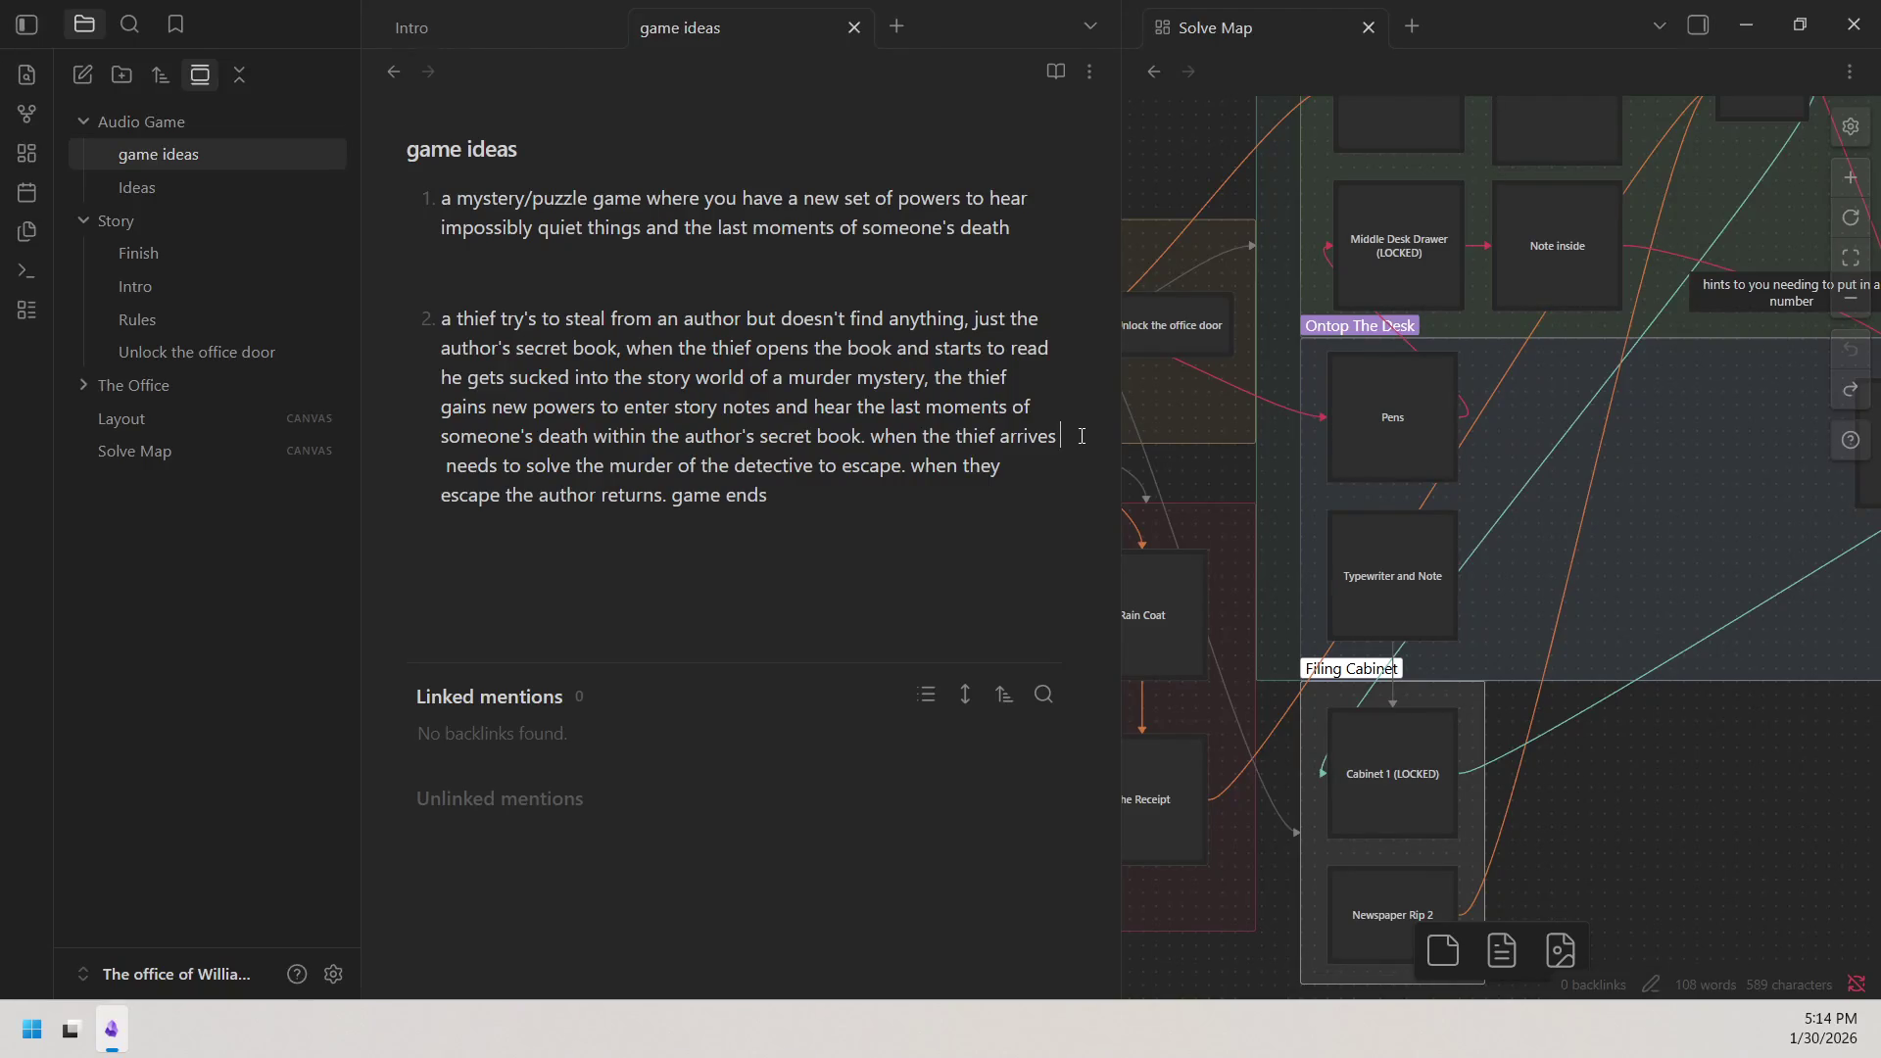
pyautogui.write('he dis')
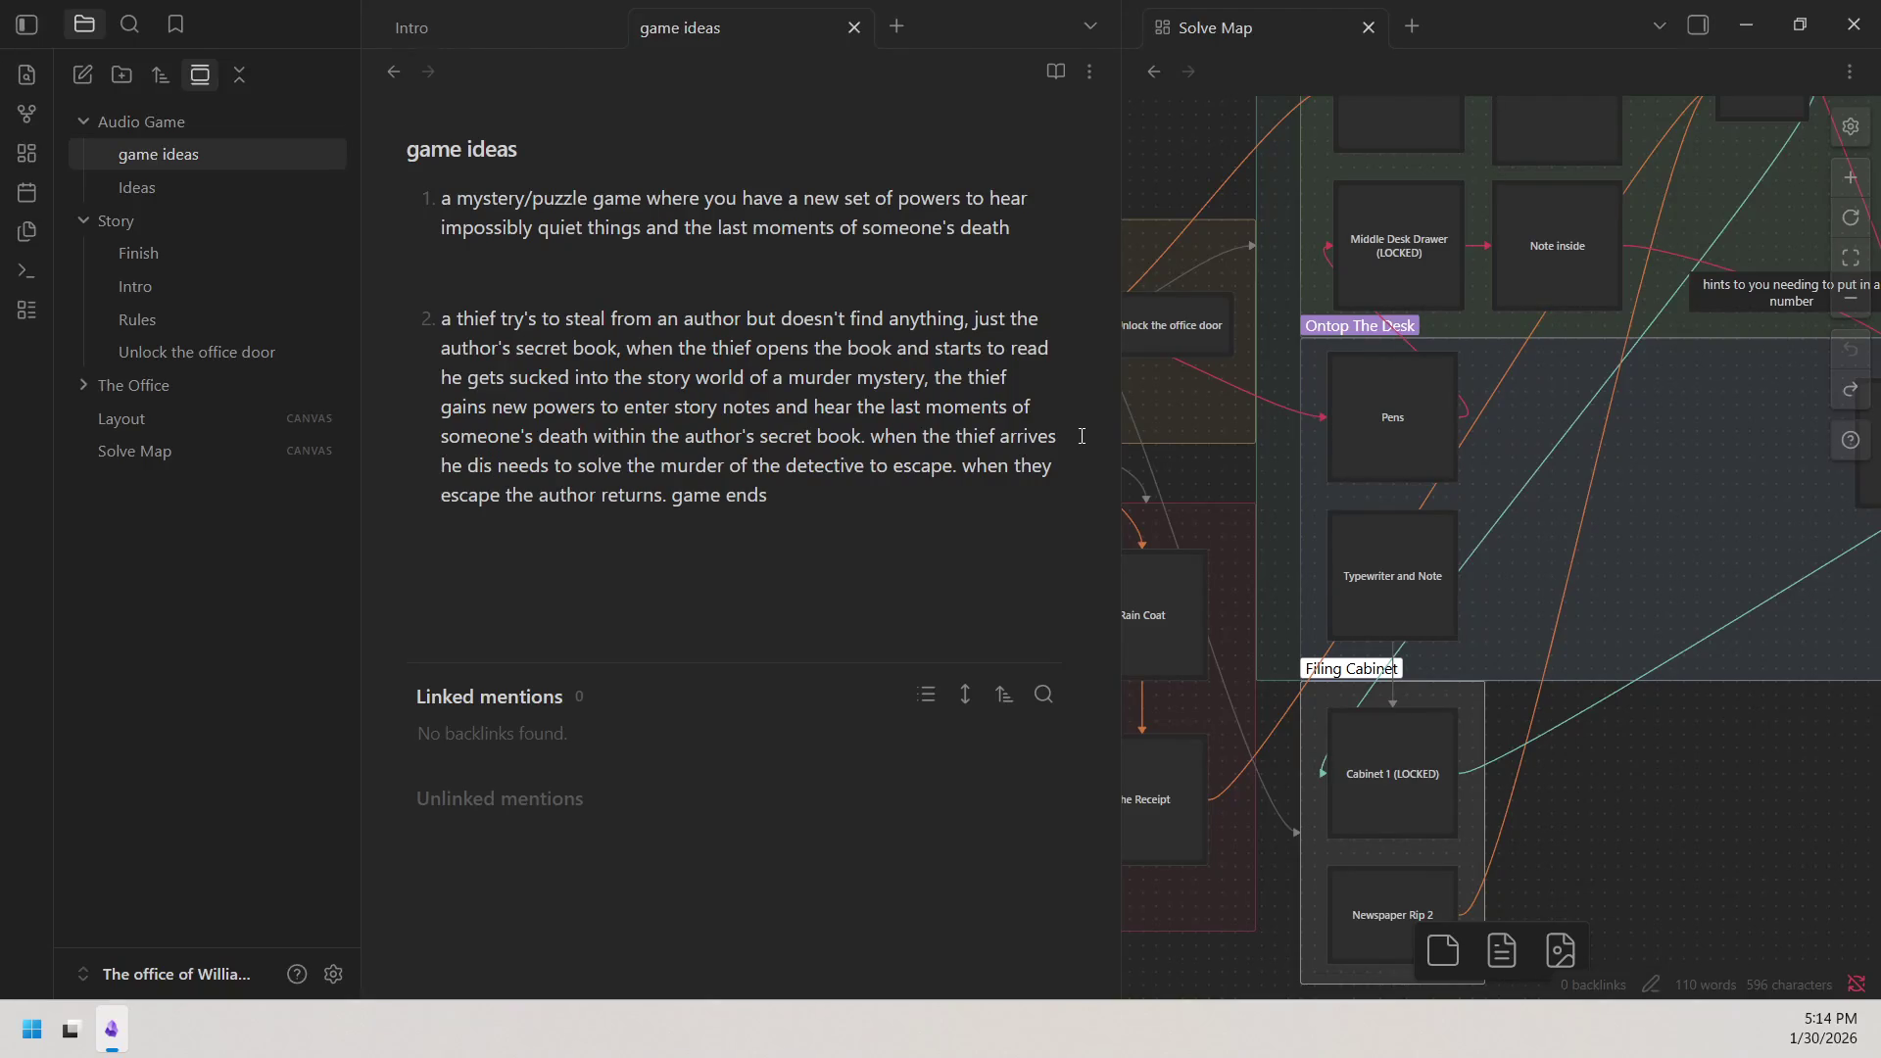
pyautogui.write('covers ')
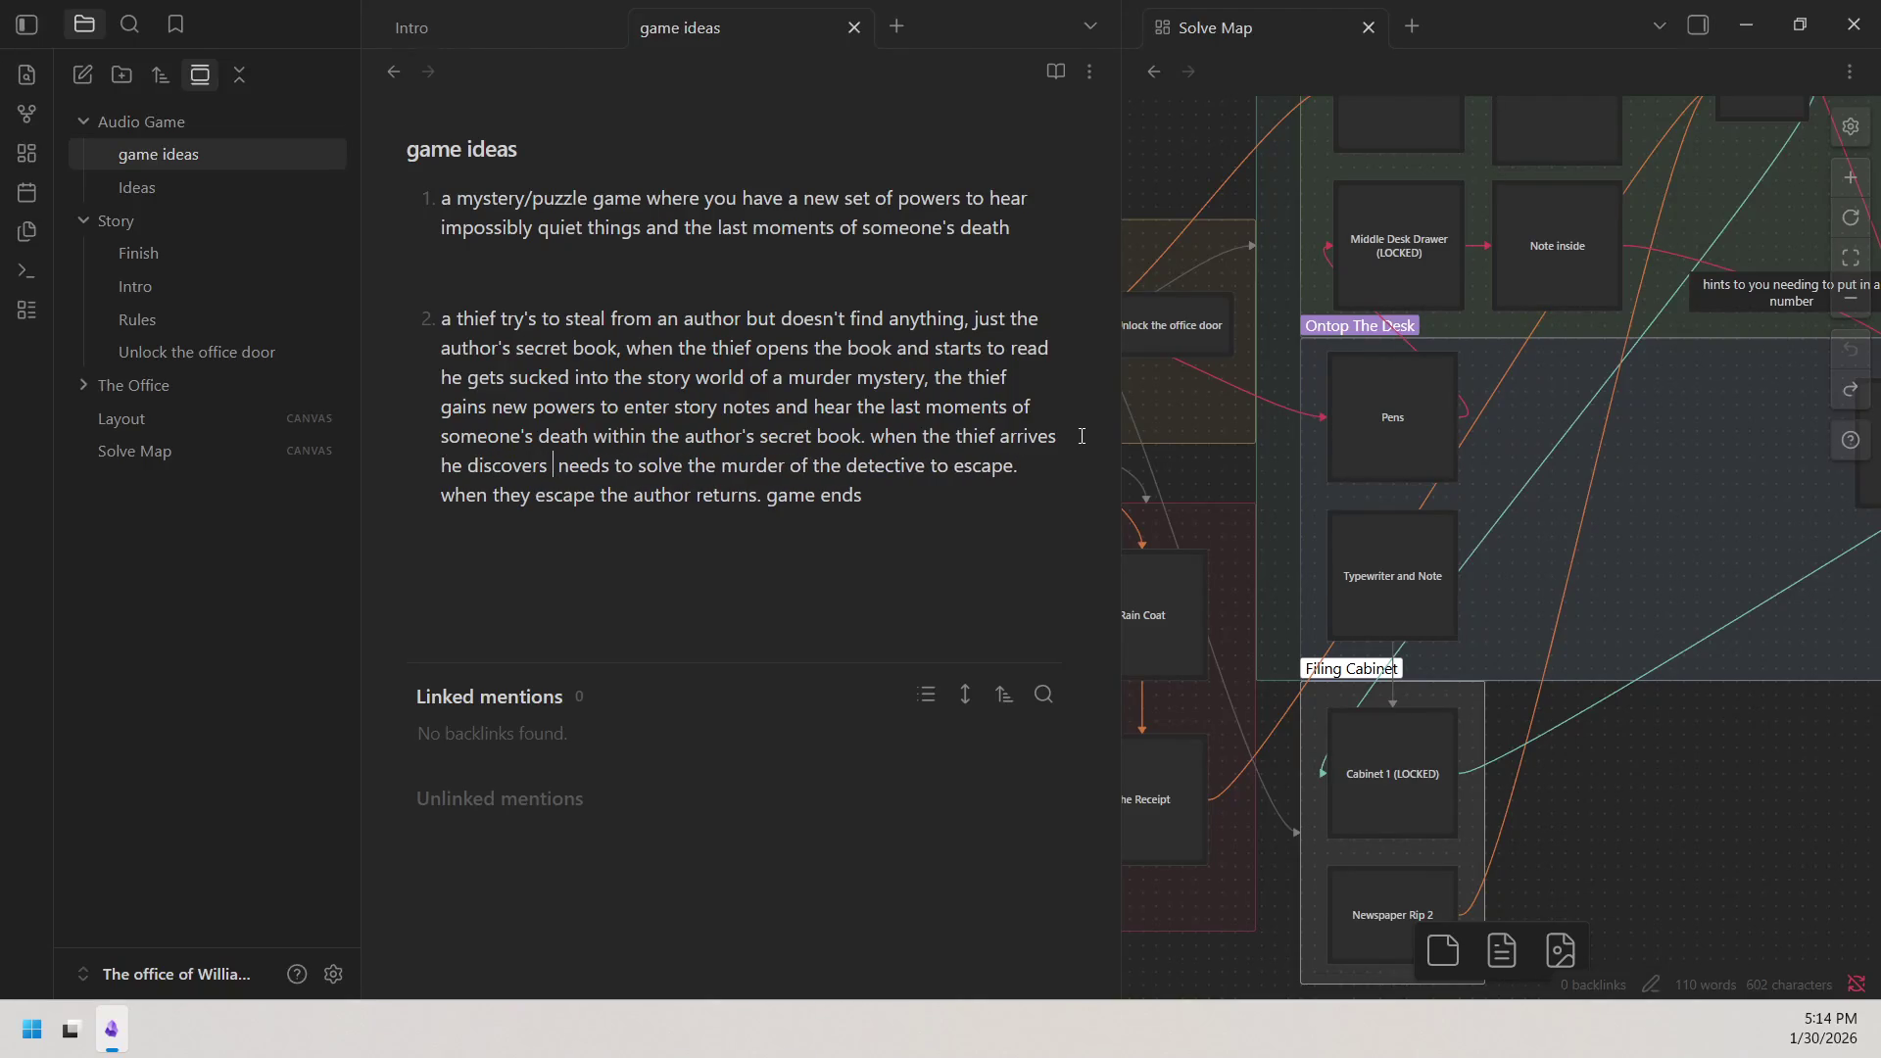
pyautogui.write('that the')
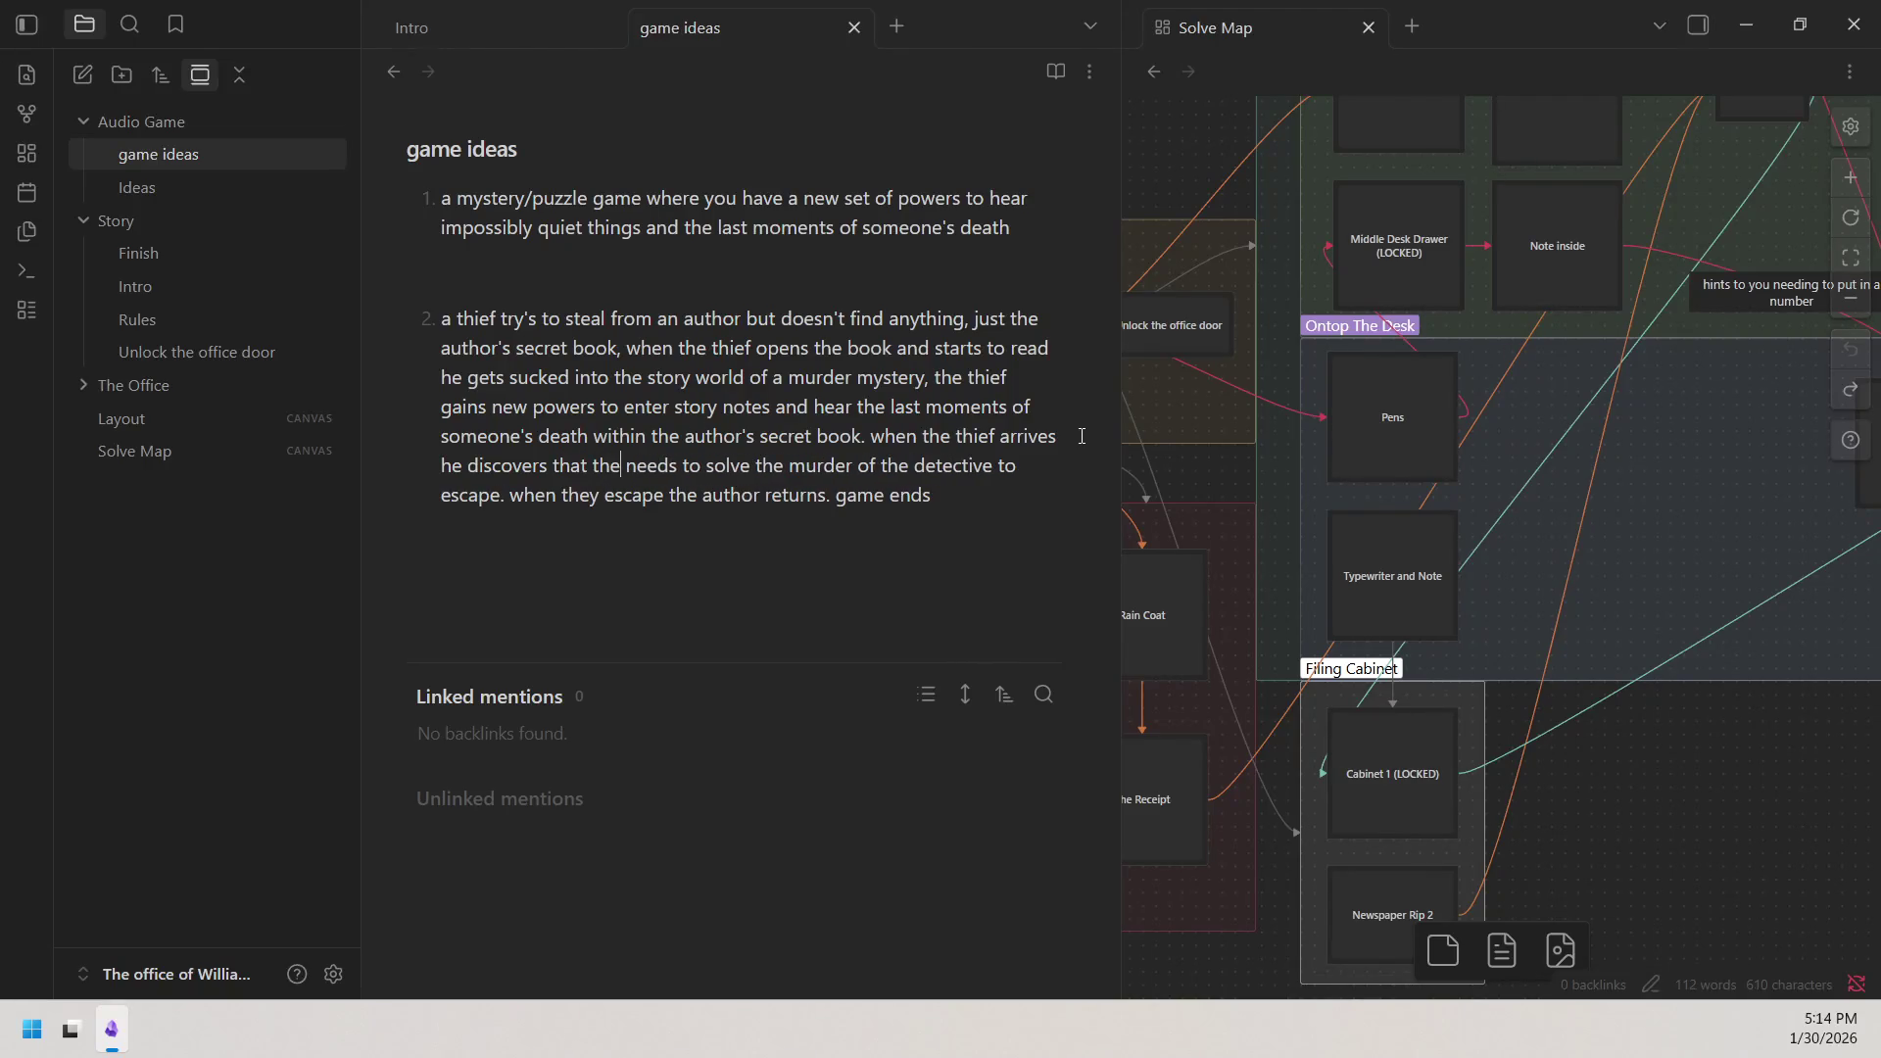
pyautogui.write('  ditedti')
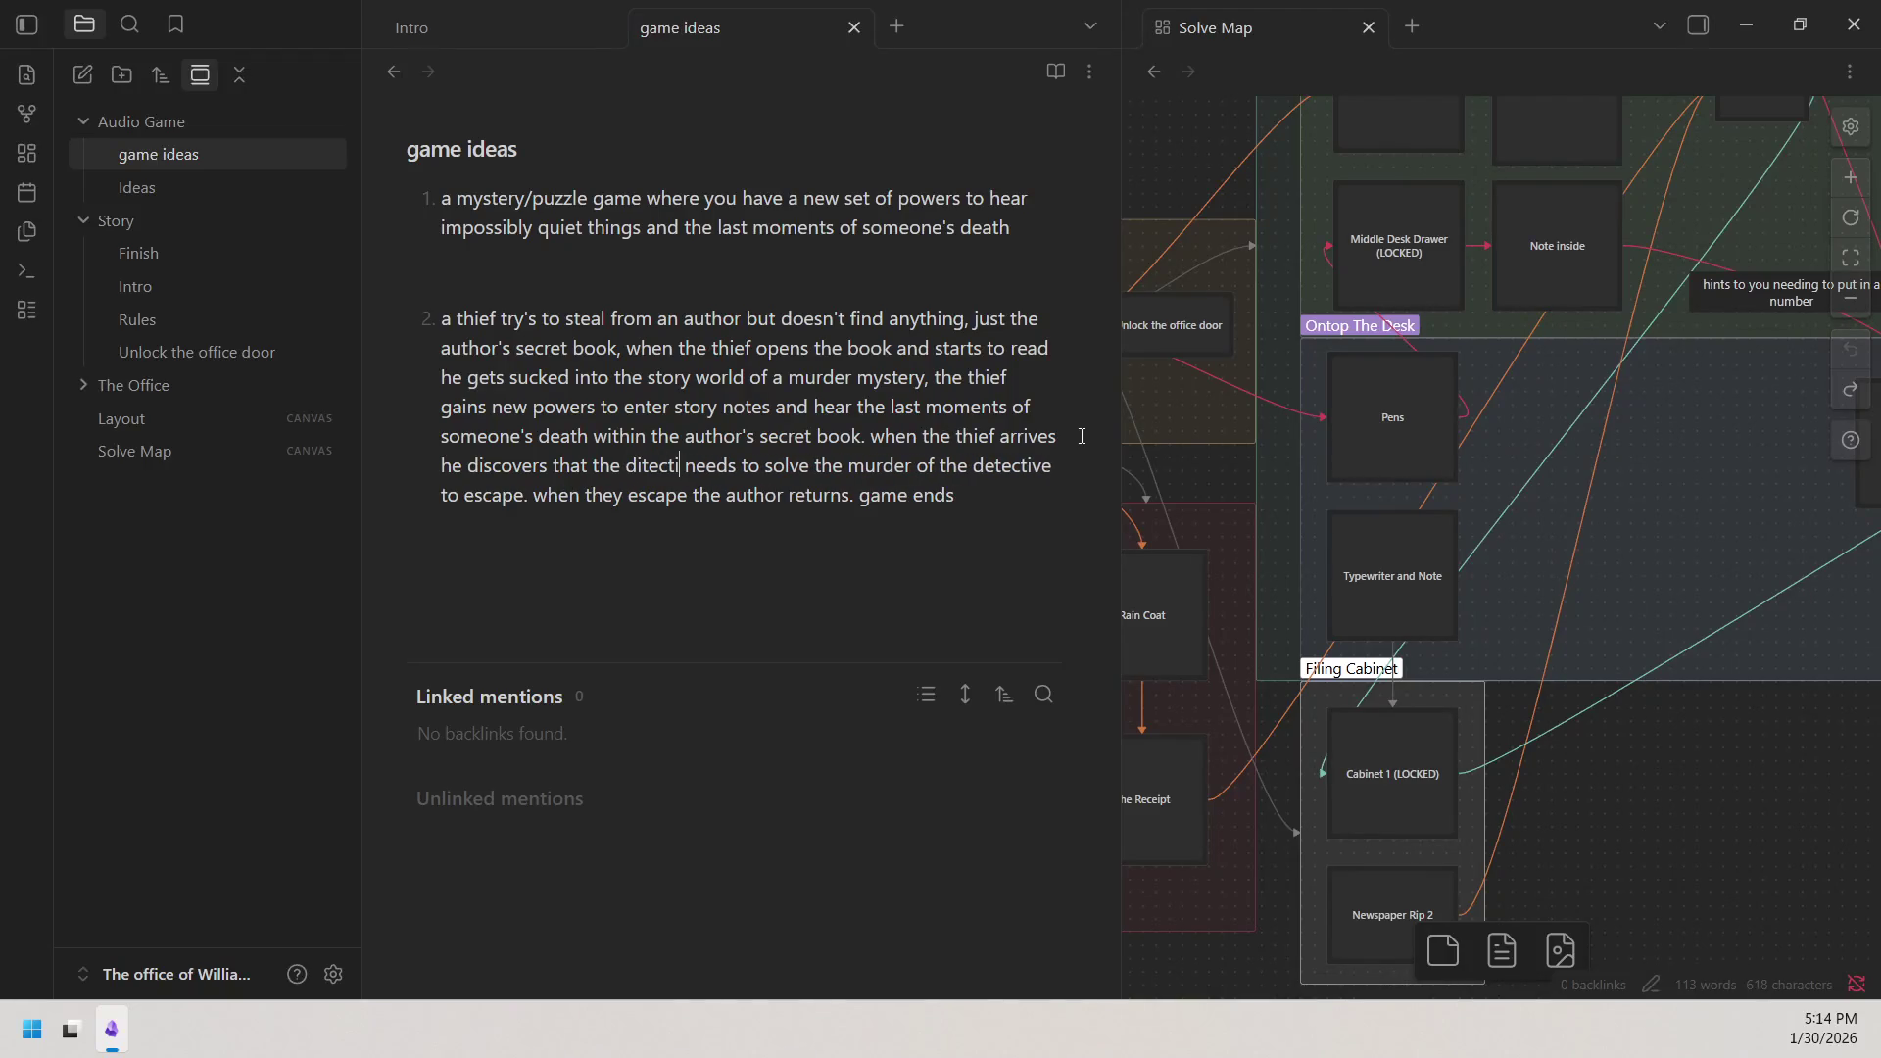
pyautogui.write('ve ')
pyautogui.write('in thes')
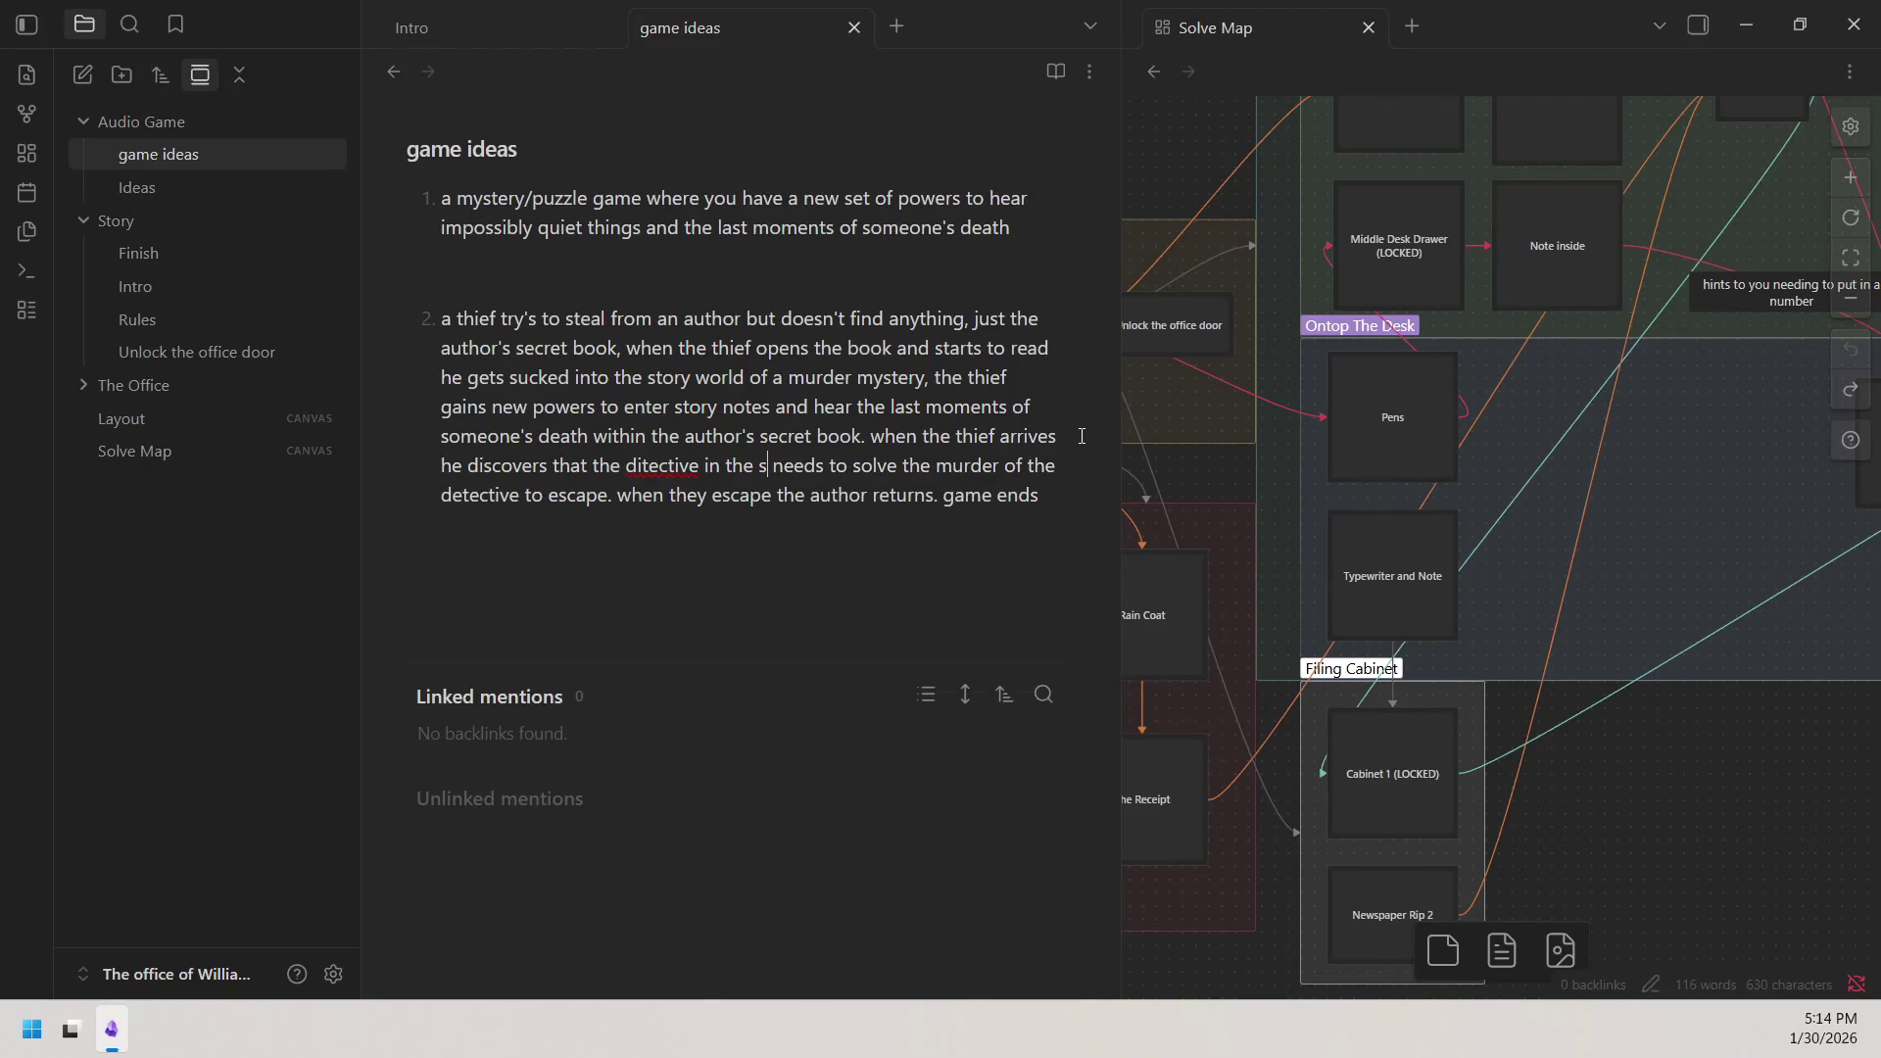
pyautogui.write('tory is dead')
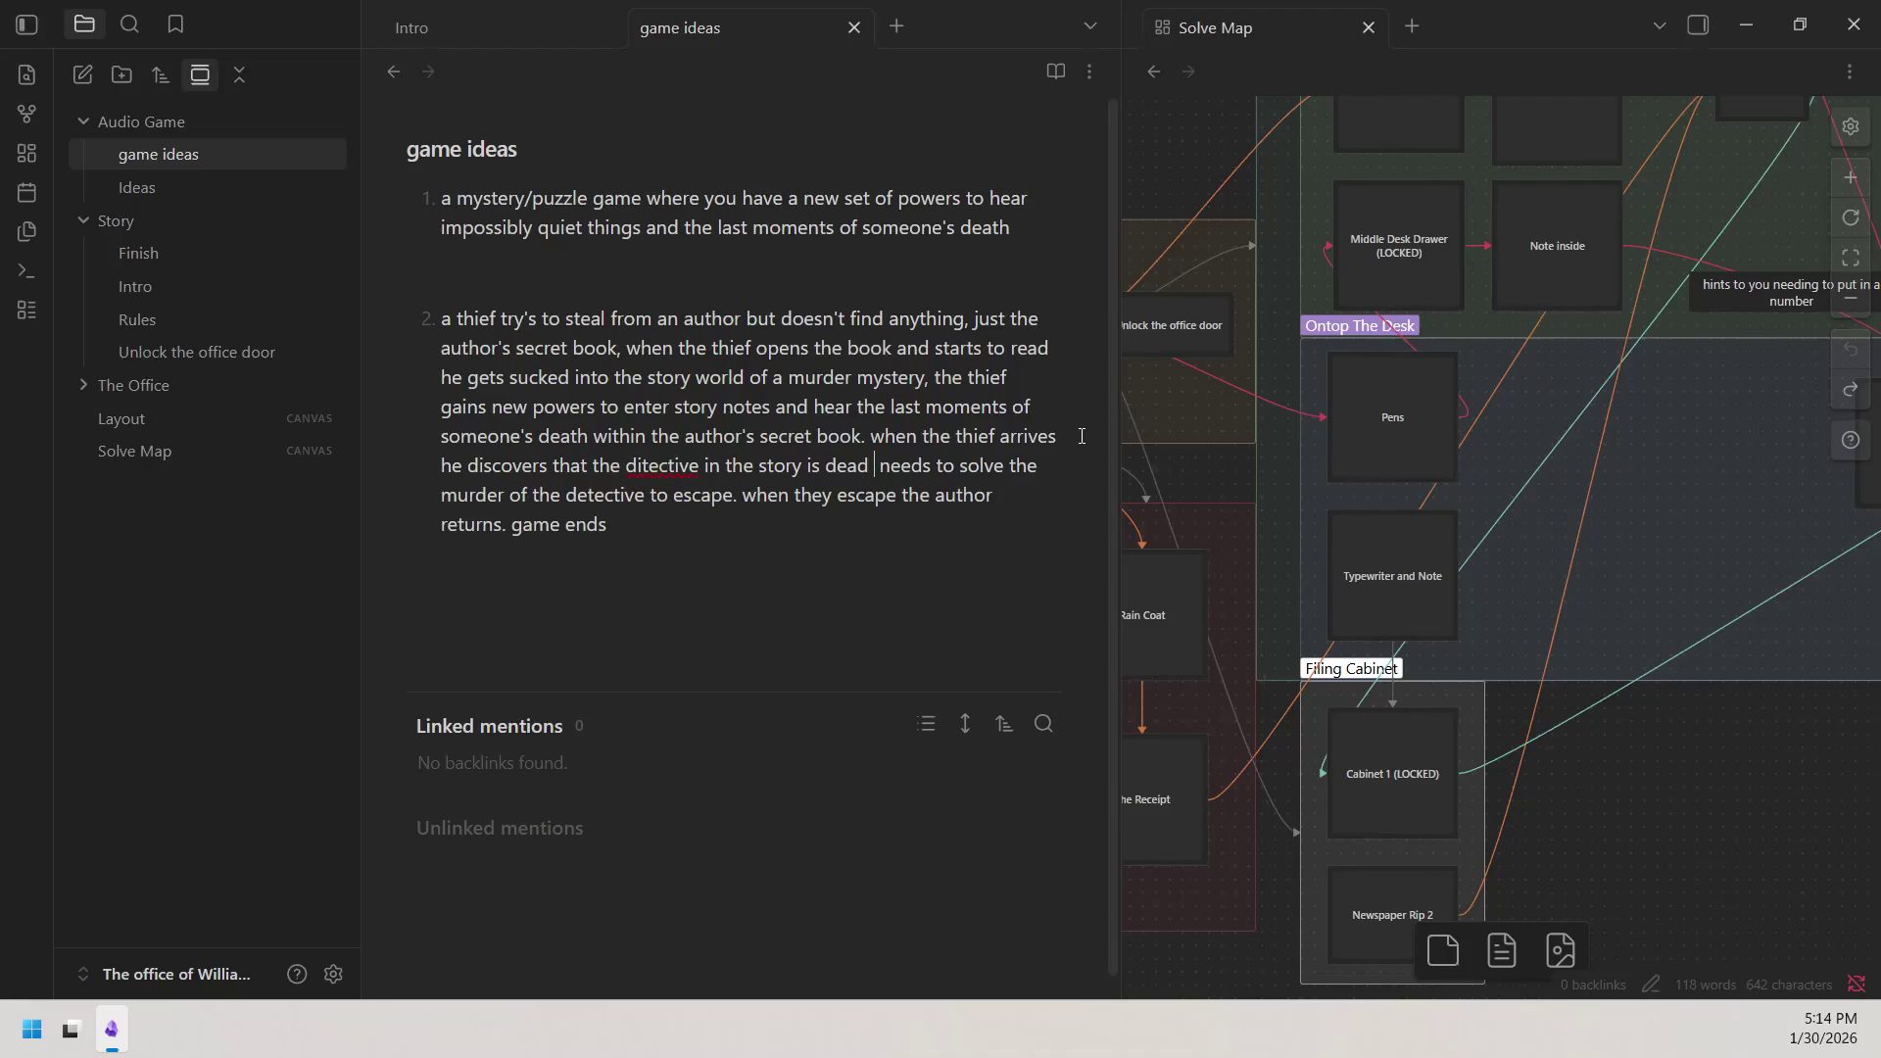
pyautogui.write(' and')
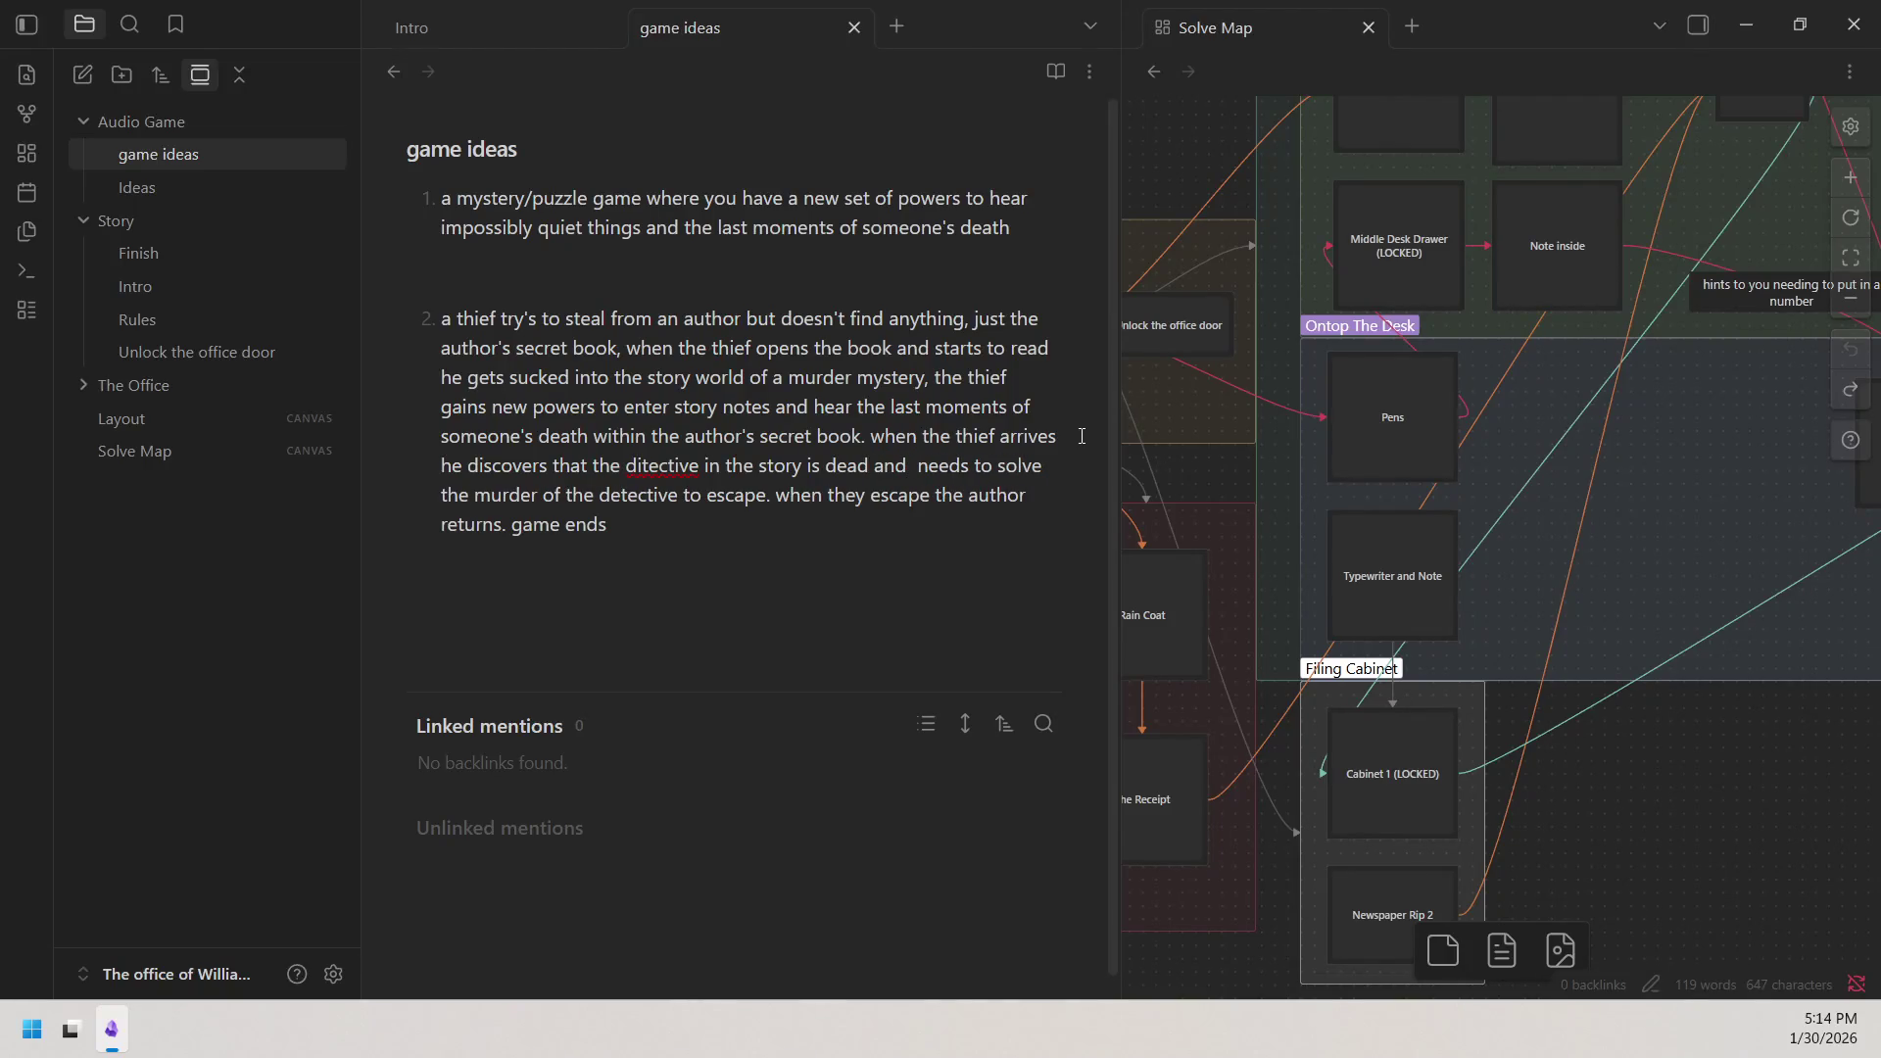
pyautogui.press('BackSpace')
pyautogui.write('he')
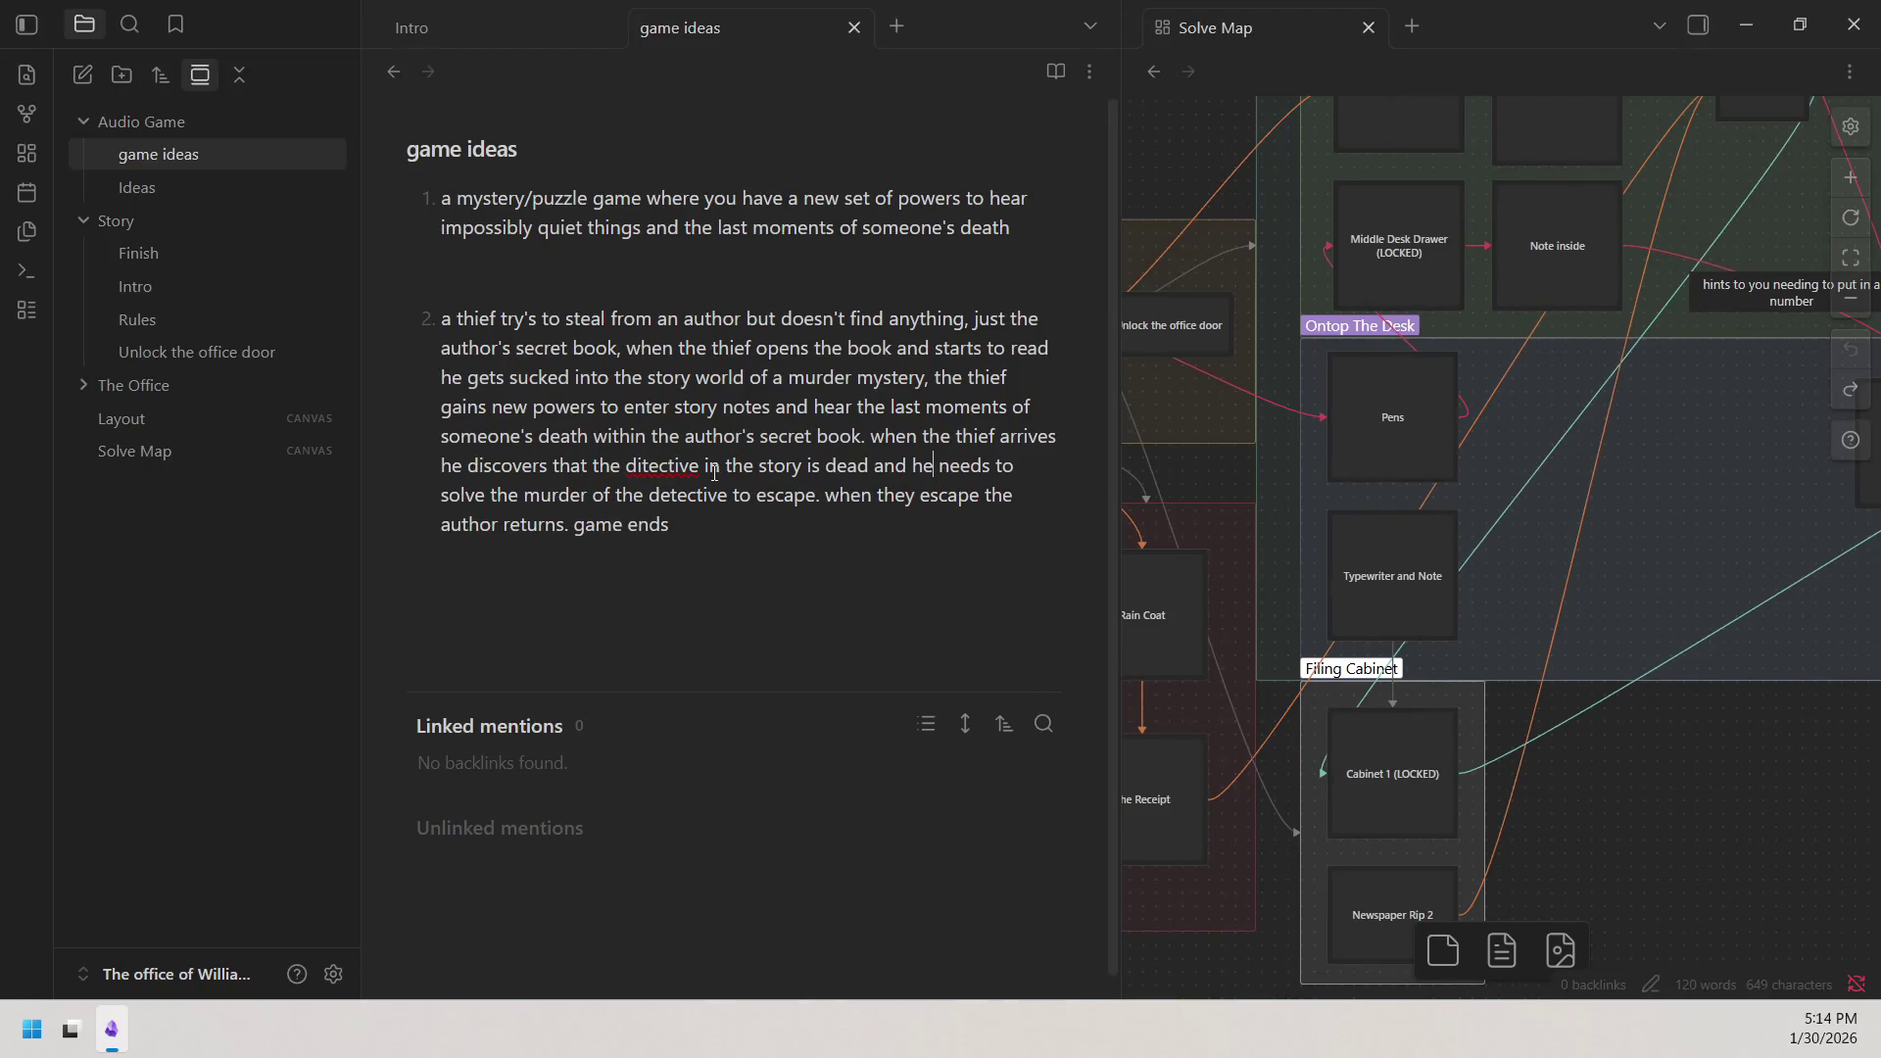
# Correct 'ditective' to 'detective' and end the thief premise with a period after 'game ends'.
pyautogui.rightClick(682, 466)
pyautogui.click(768, 20)
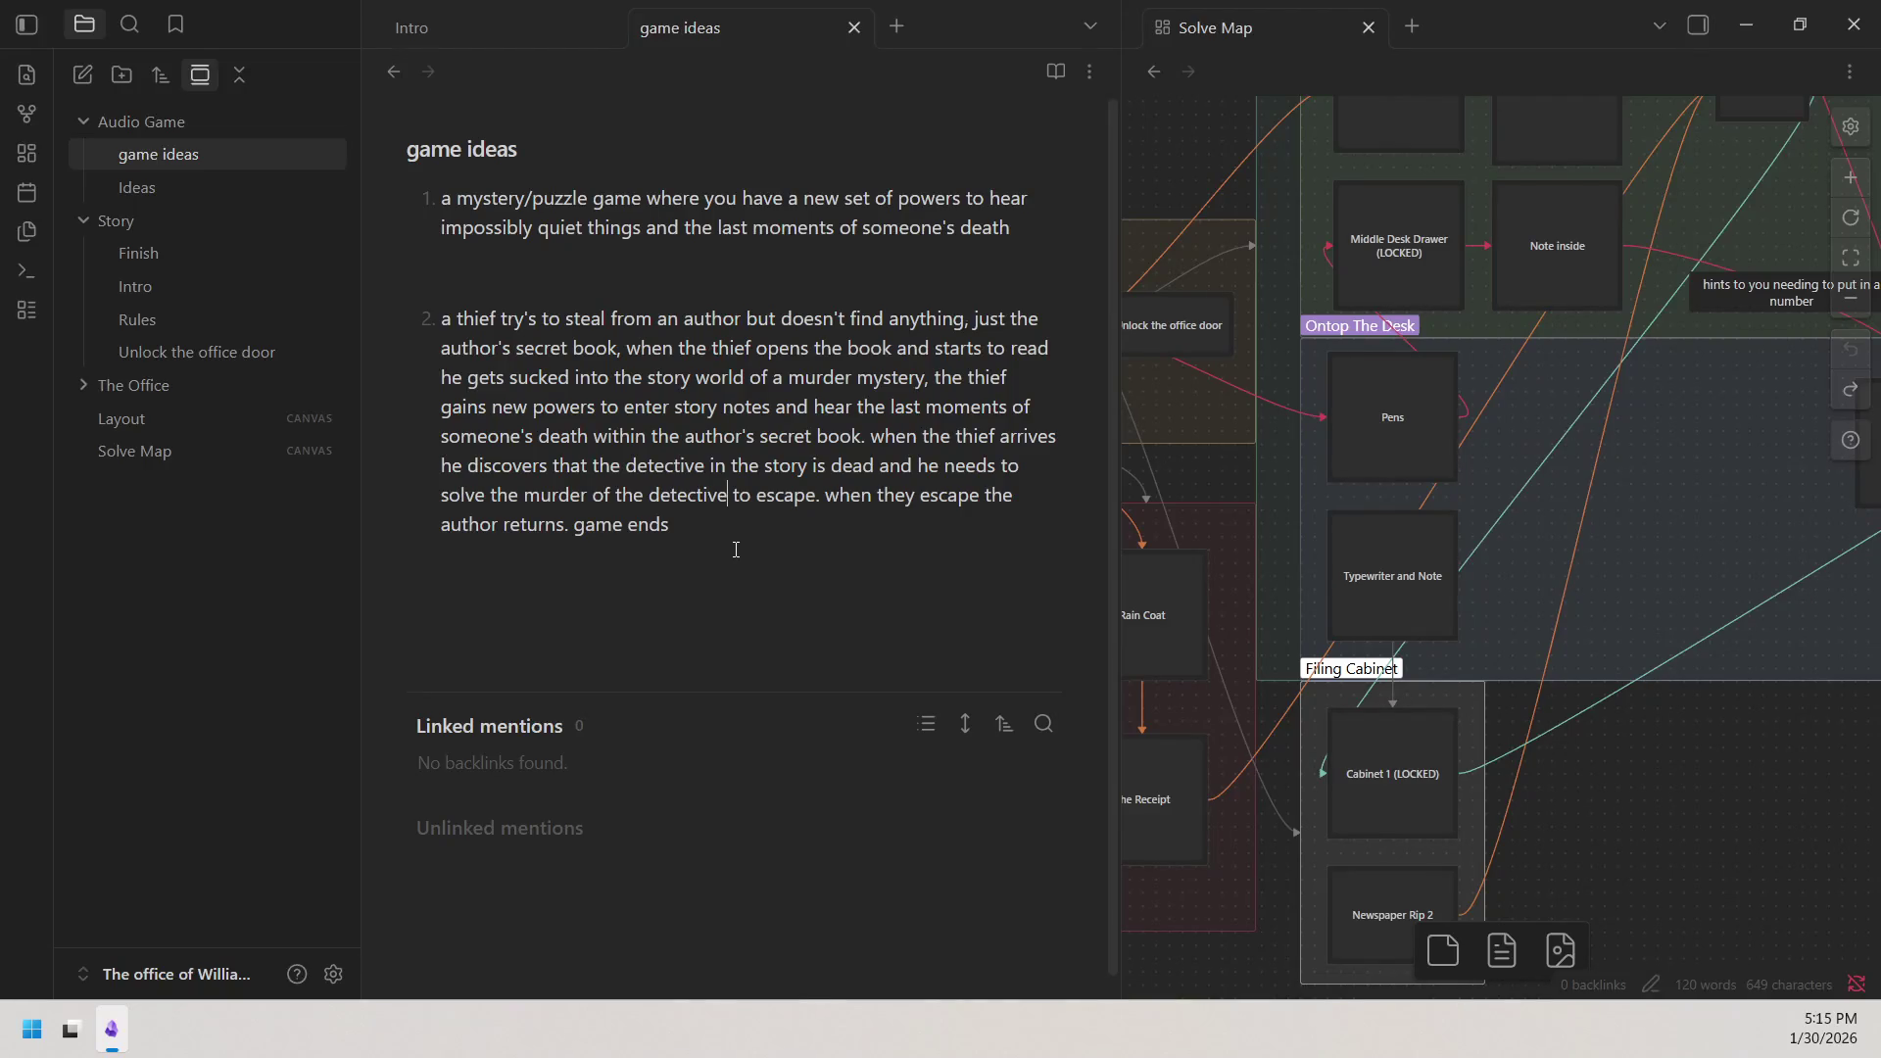
pyautogui.click(565, 525)
pyautogui.moveTo(668, 530); pyautogui.dragTo(591, 529)
pyautogui.click(687, 536)
pyautogui.write('.')
# Place the caret at the start of list item 2, the thief premise.
pyautogui.doubleClick(445, 318)
pyautogui.click(448, 315)
pyautogui.click(447, 316)
# Insert a horizontal rule after 'game ends.' via the context menu.
pyautogui.rightClick(426, 320)
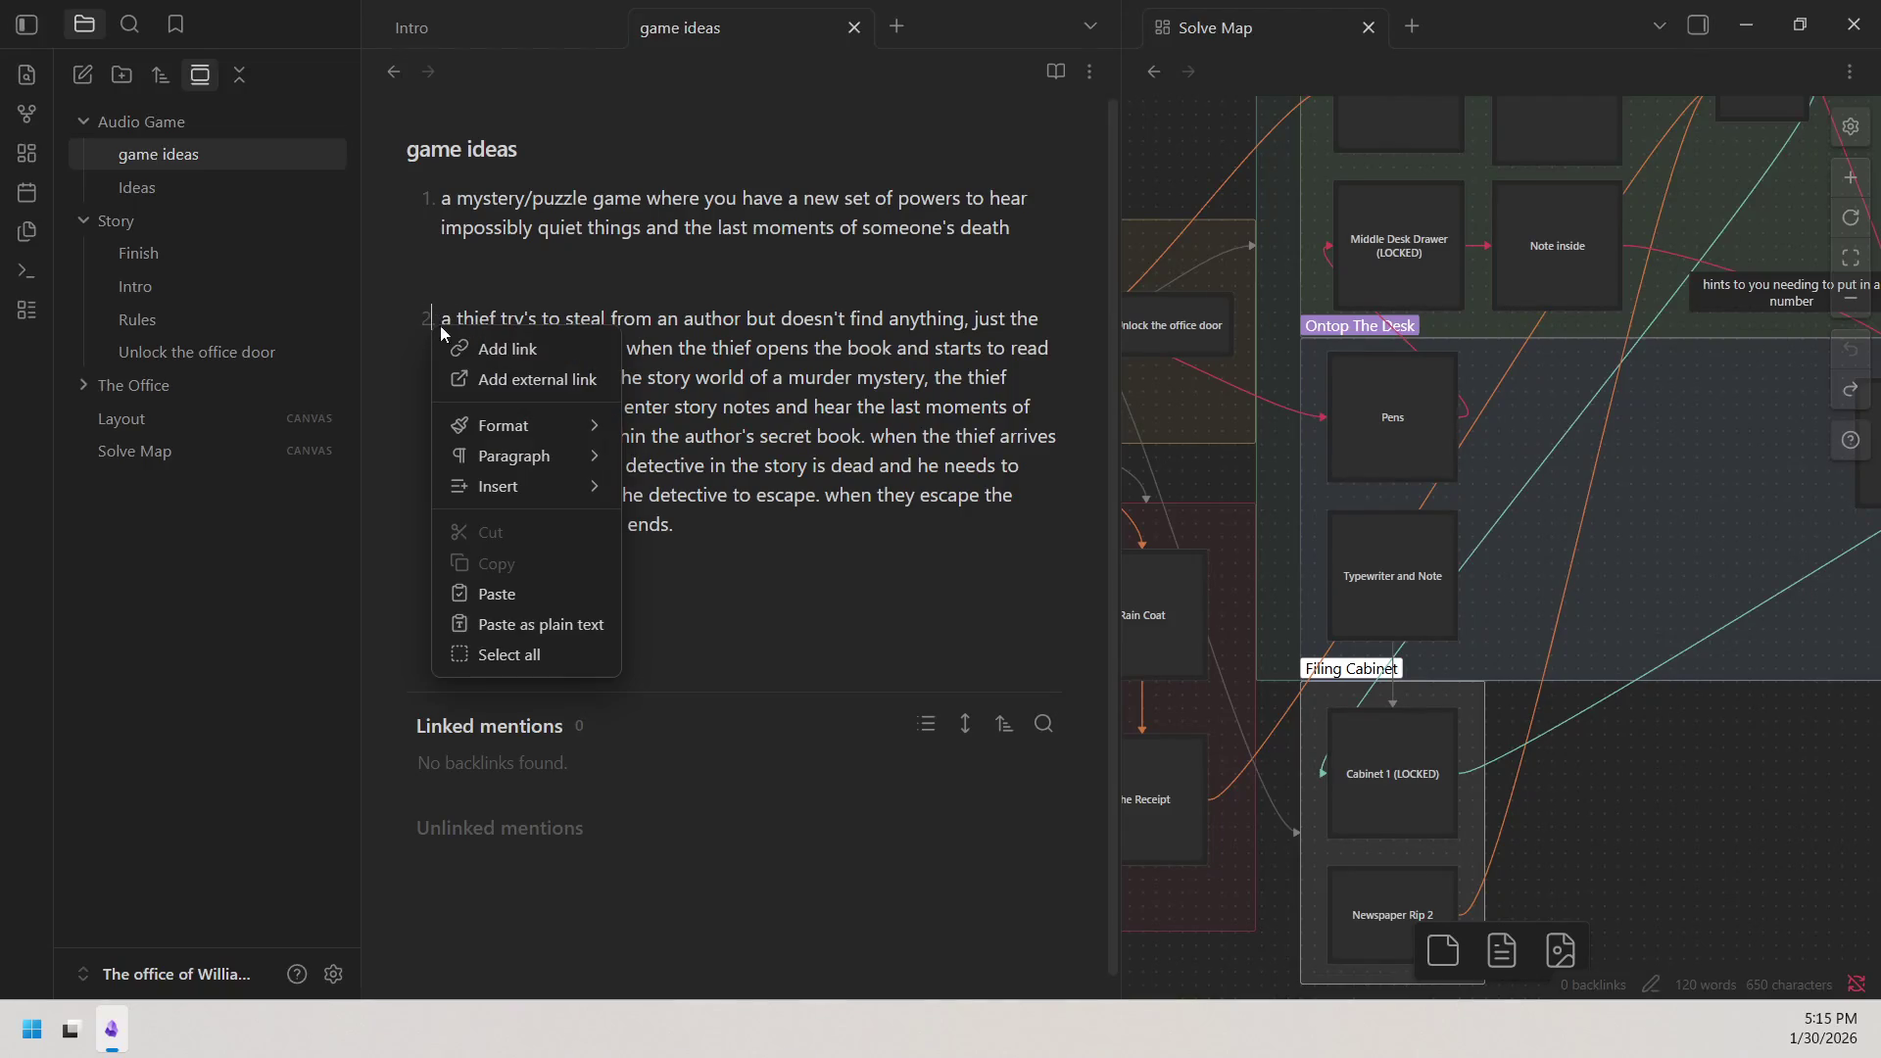
pyautogui.moveTo(436, 339)
pyautogui.mouseDown()
pyautogui.moveTo(550, 519)
pyautogui.moveTo(686, 528)
pyautogui.mouseUp()
pyautogui.rightClick(685, 526)
pyautogui.click(685, 527)
pyautogui.rightClick(686, 526)
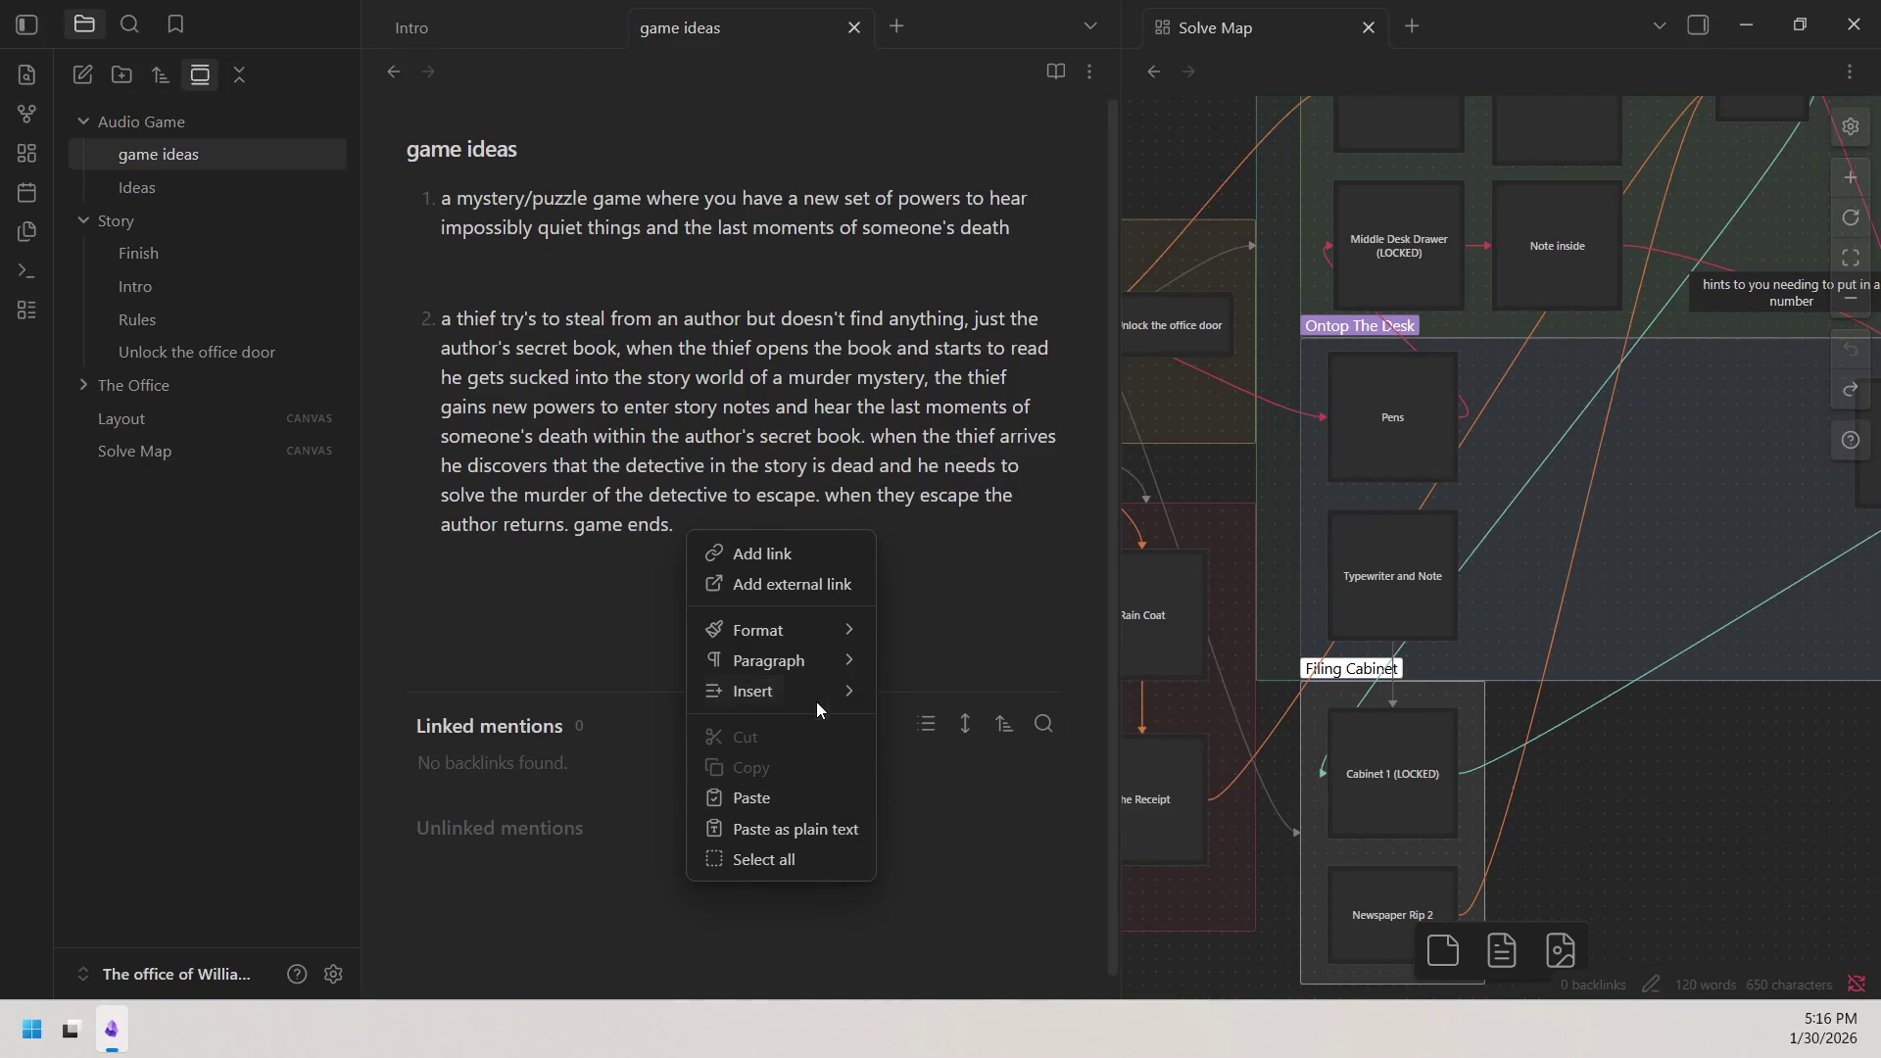
pyautogui.click(987, 797)
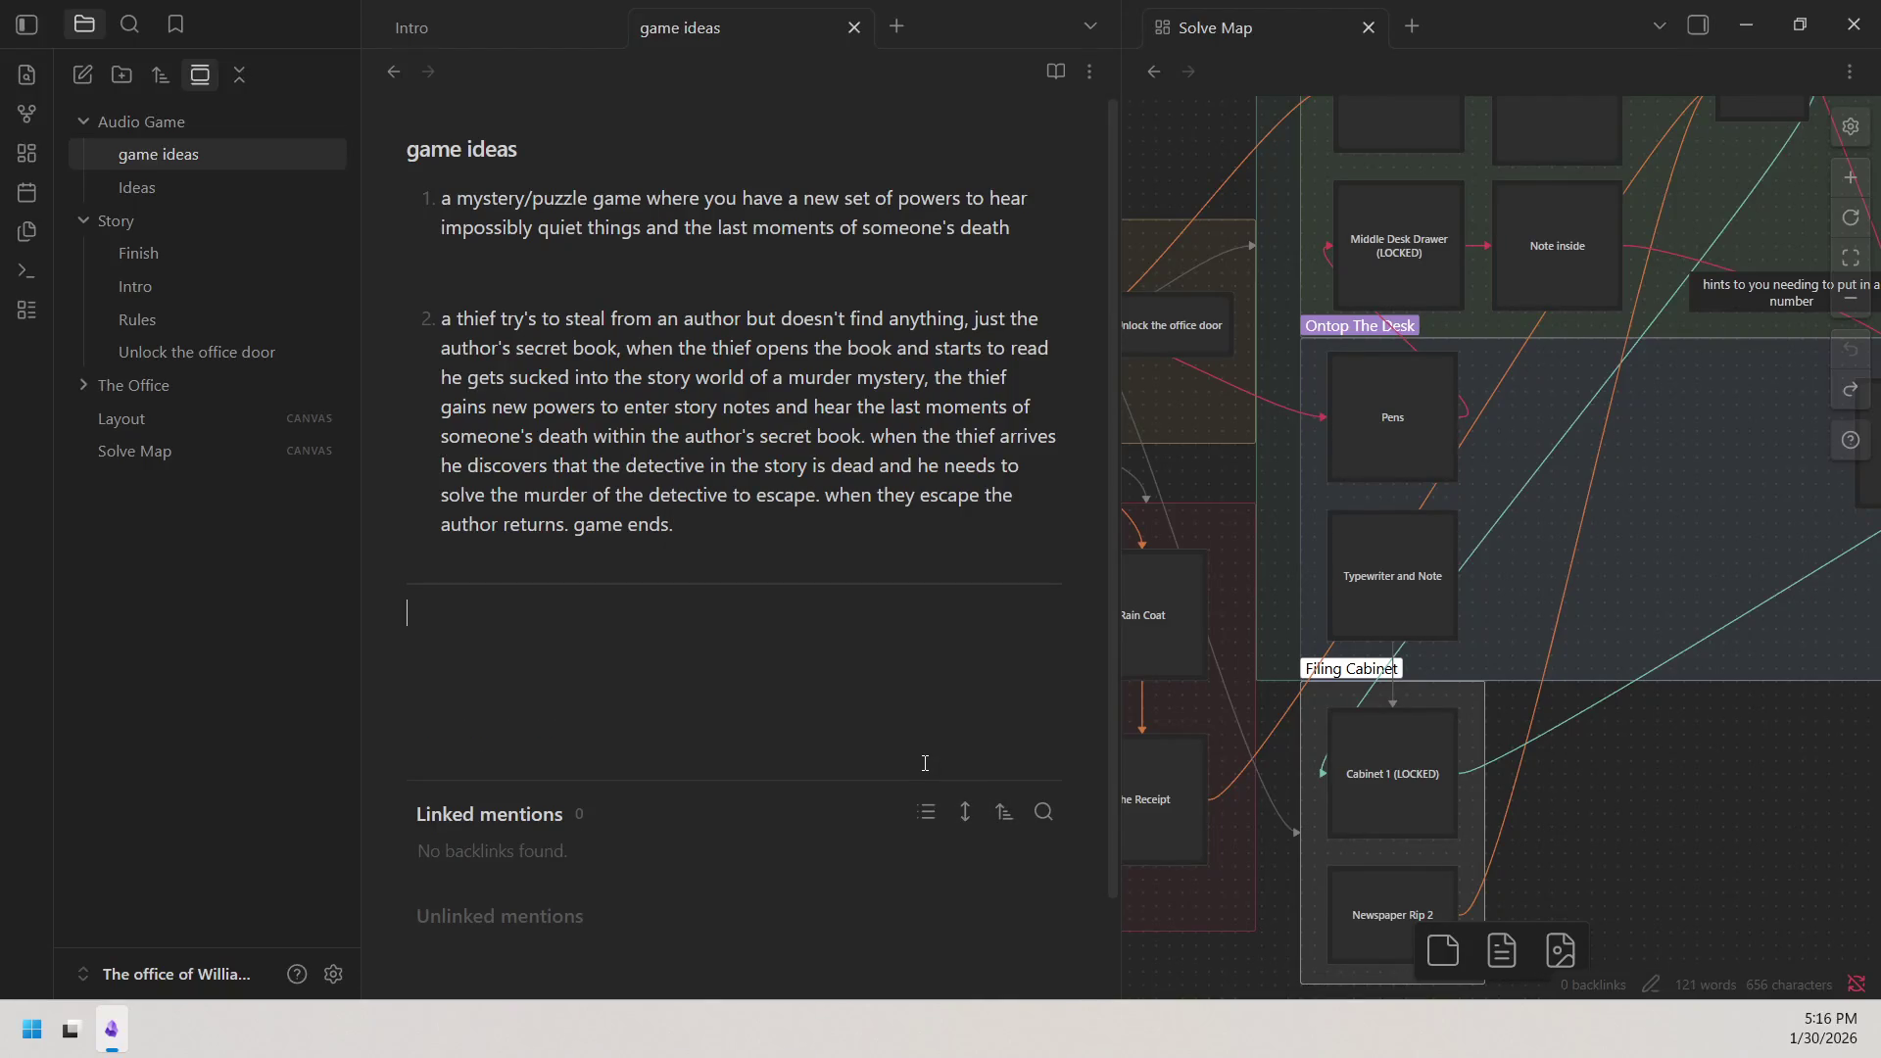
# Insert a horizontal rule between the two premises and trim it into a clean divider line.
pyautogui.click(502, 251)
pyautogui.rightClick(501, 263)
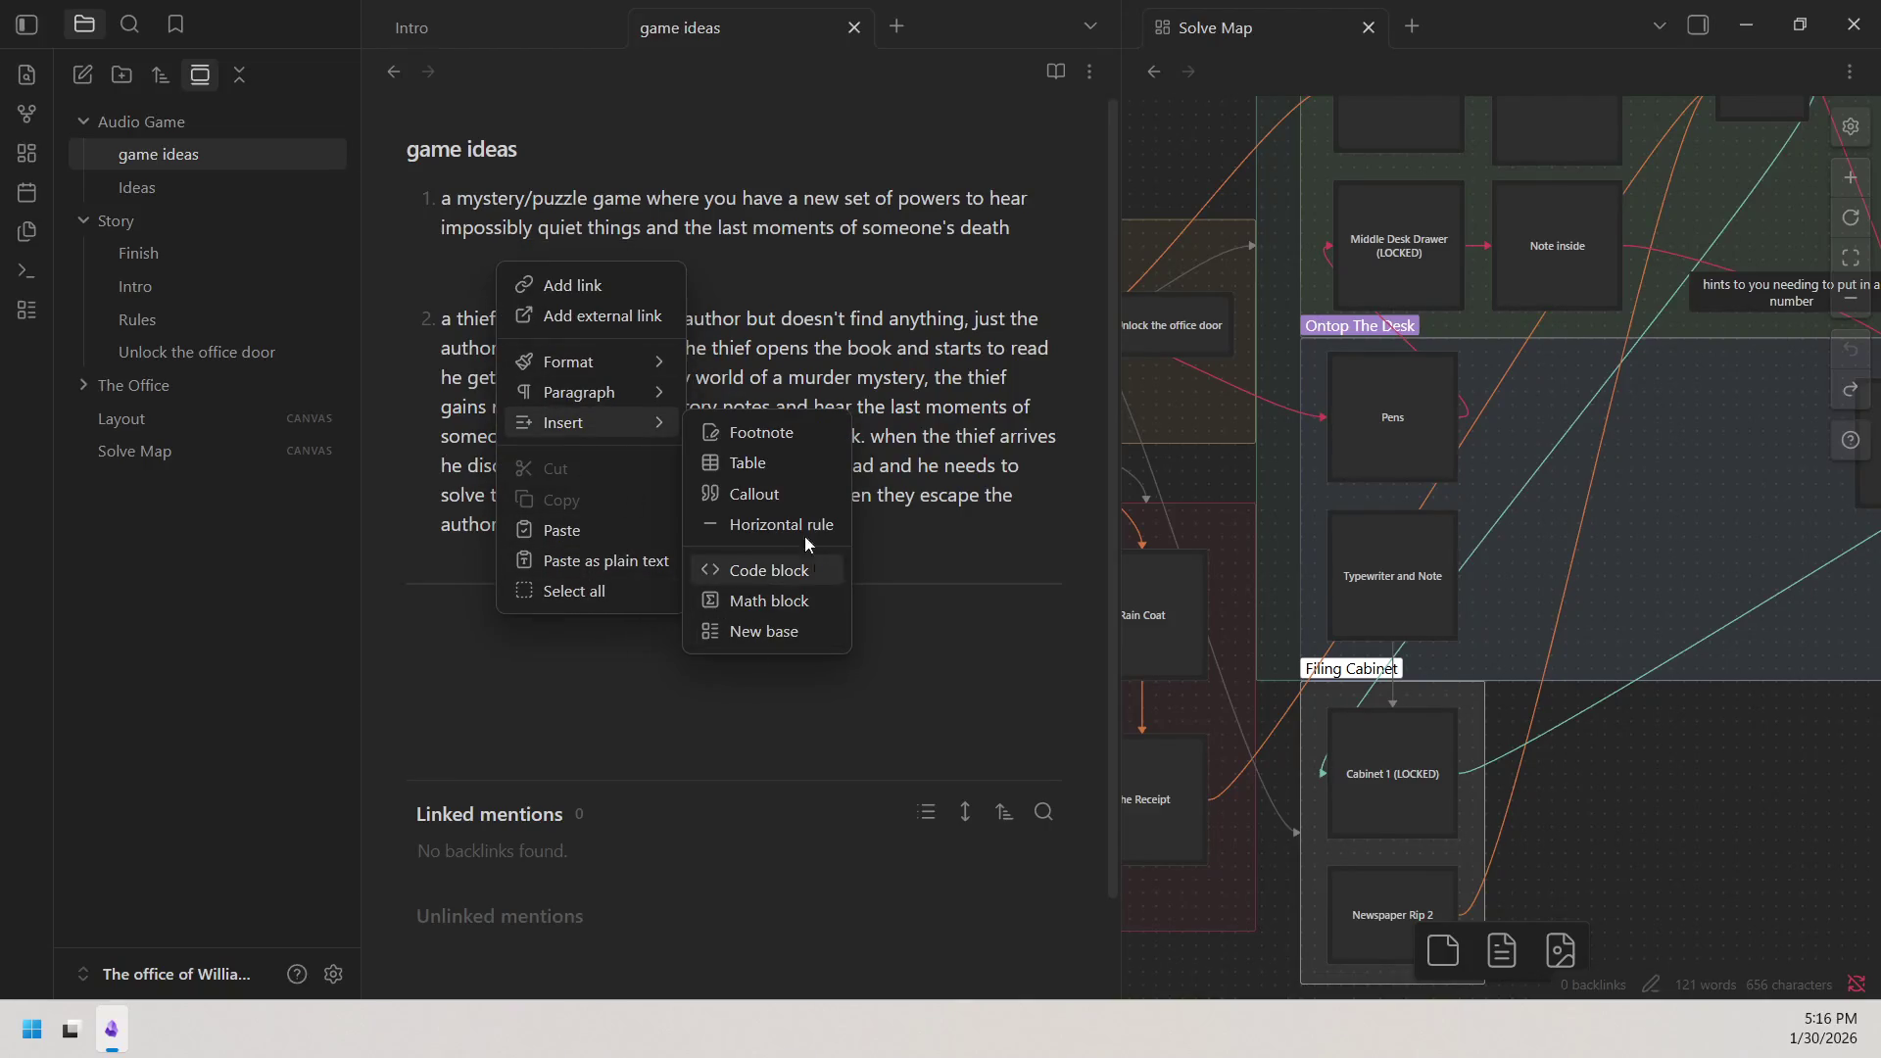
pyautogui.moveTo(563, 422)
pyautogui.click(795, 526)
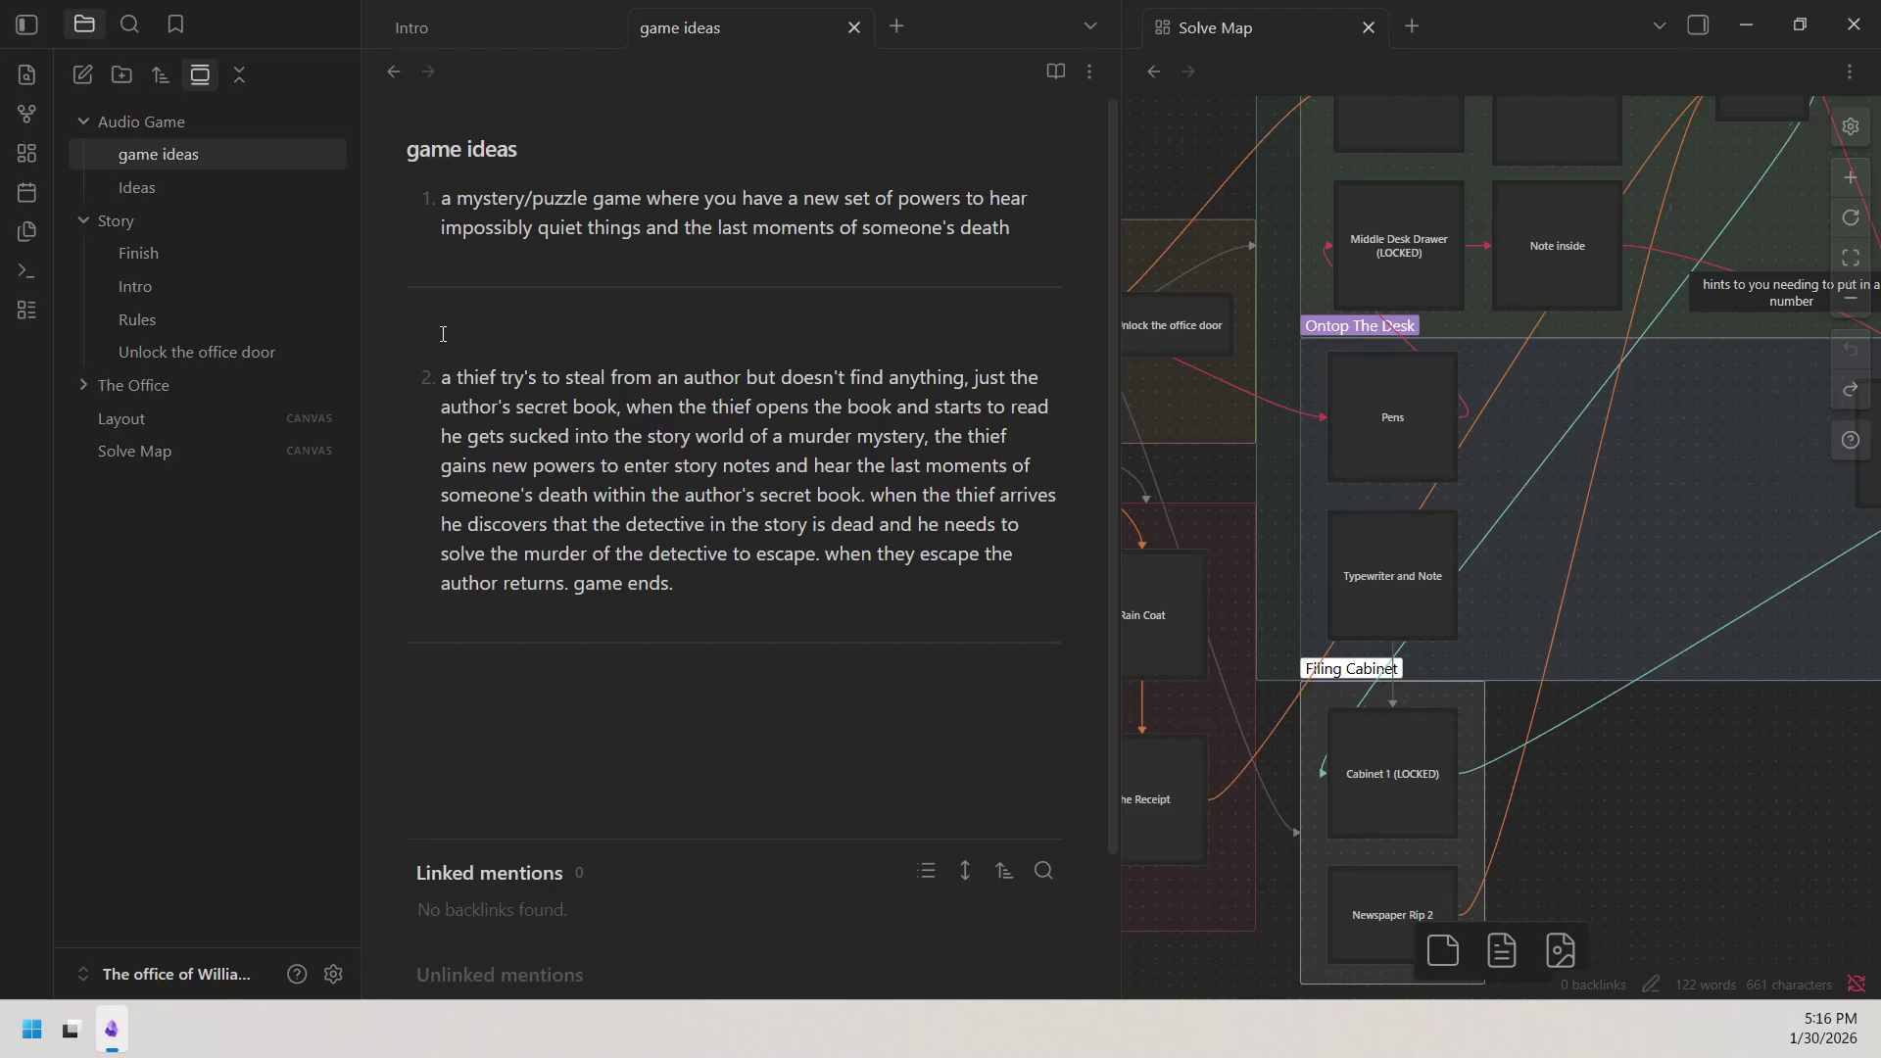
pyautogui.press('BackSpace')
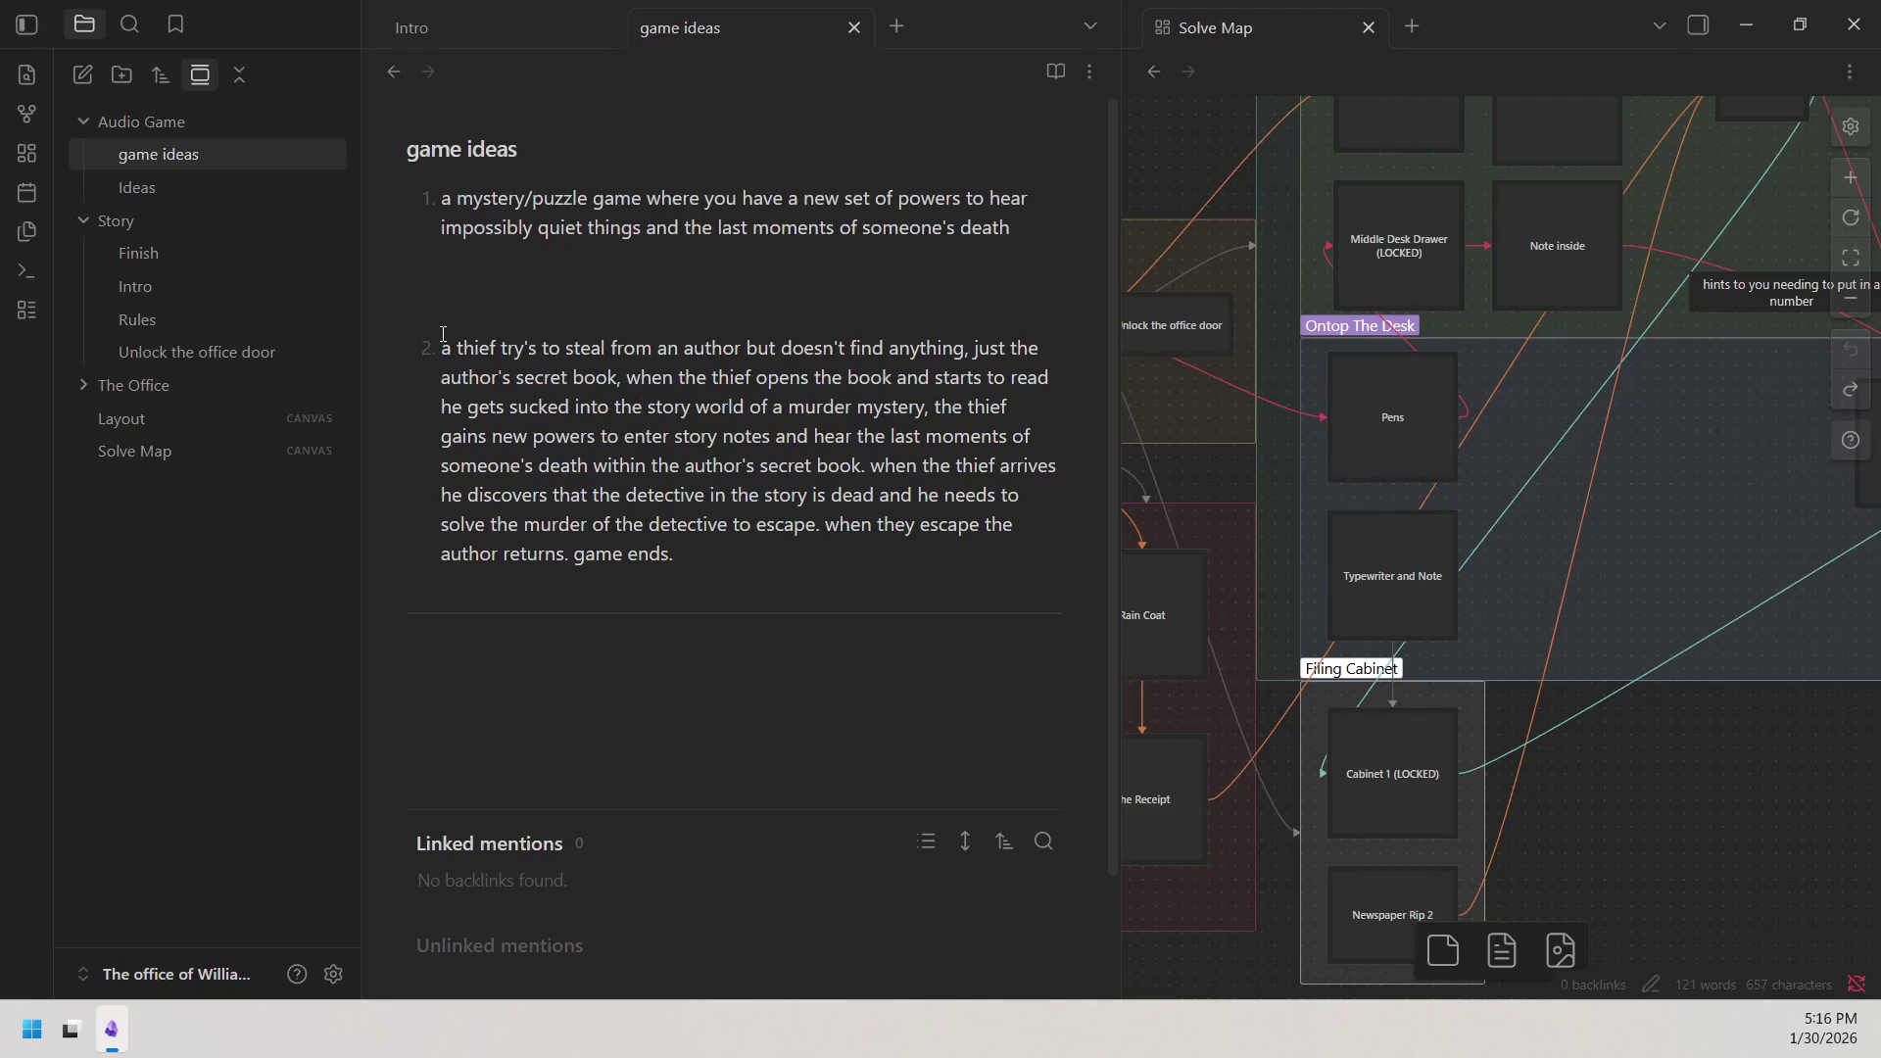
pyautogui.write('-------------------------------------------')
pyautogui.press('Return')
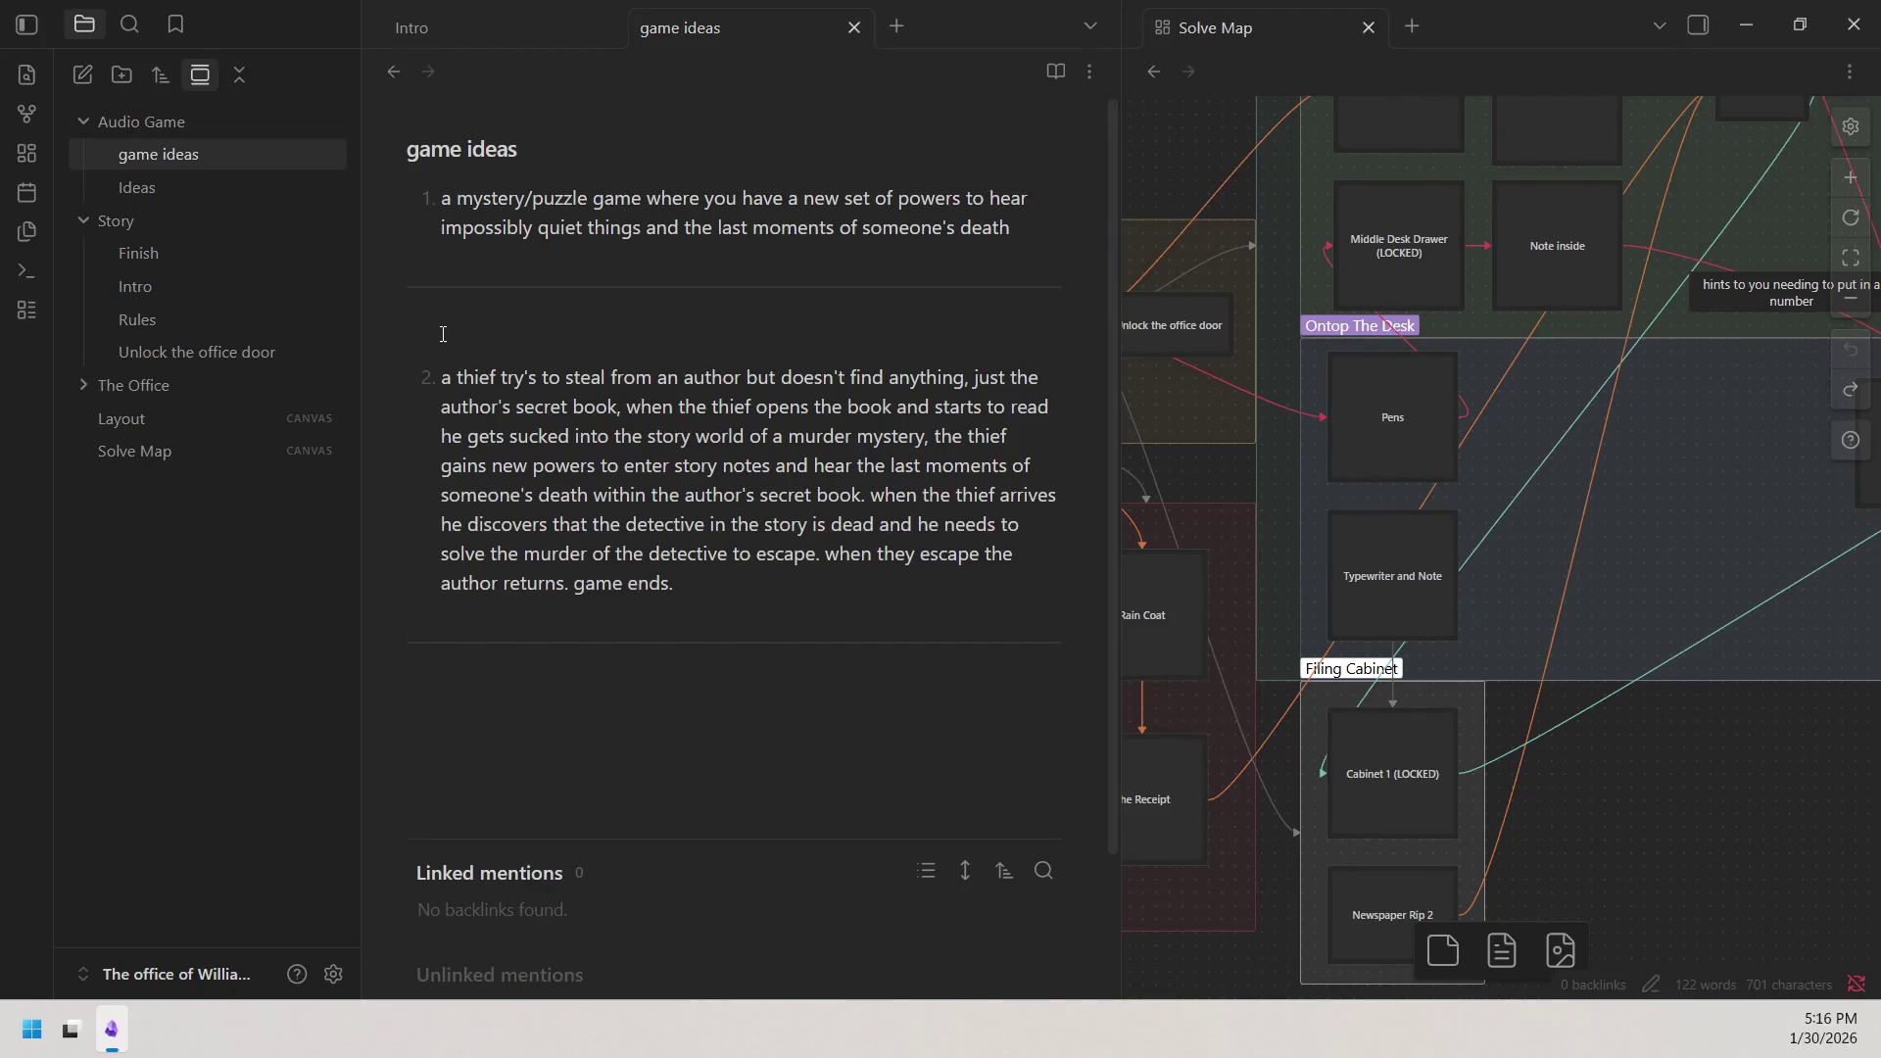
pyautogui.press('BackSpace')
pyautogui.press('BackSpace')
pyautogui.press('BackSpace')
pyautogui.press('BackSpace')
pyautogui.press('BackSpace')
pyautogui.press('BackSpace')
pyautogui.press('BackSpace')
pyautogui.press('BackSpace')
pyautogui.press('BackSpace')
pyautogui.press('BackSpace')
pyautogui.press('BackSpace')
pyautogui.press('BackSpace')
pyautogui.press('BackSpace')
pyautogui.press('BackSpace')
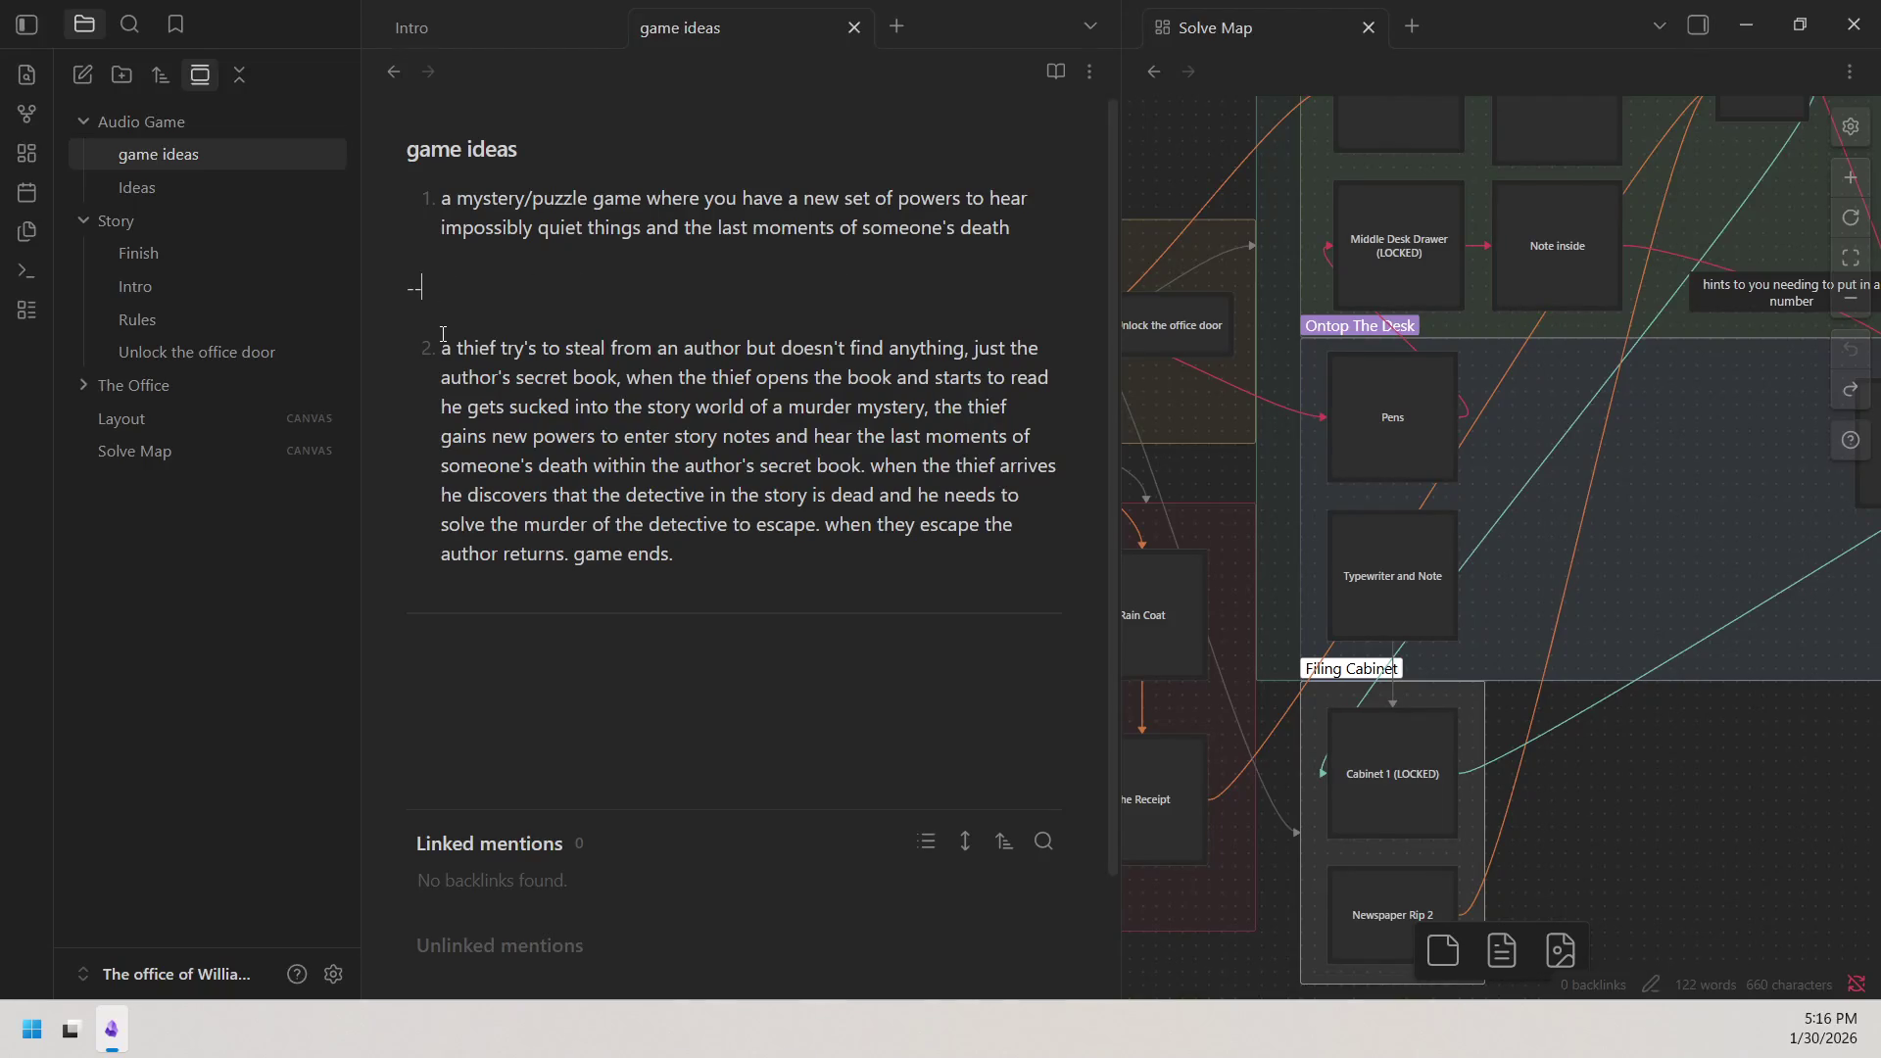
pyautogui.write('-')
pyautogui.press('Return')
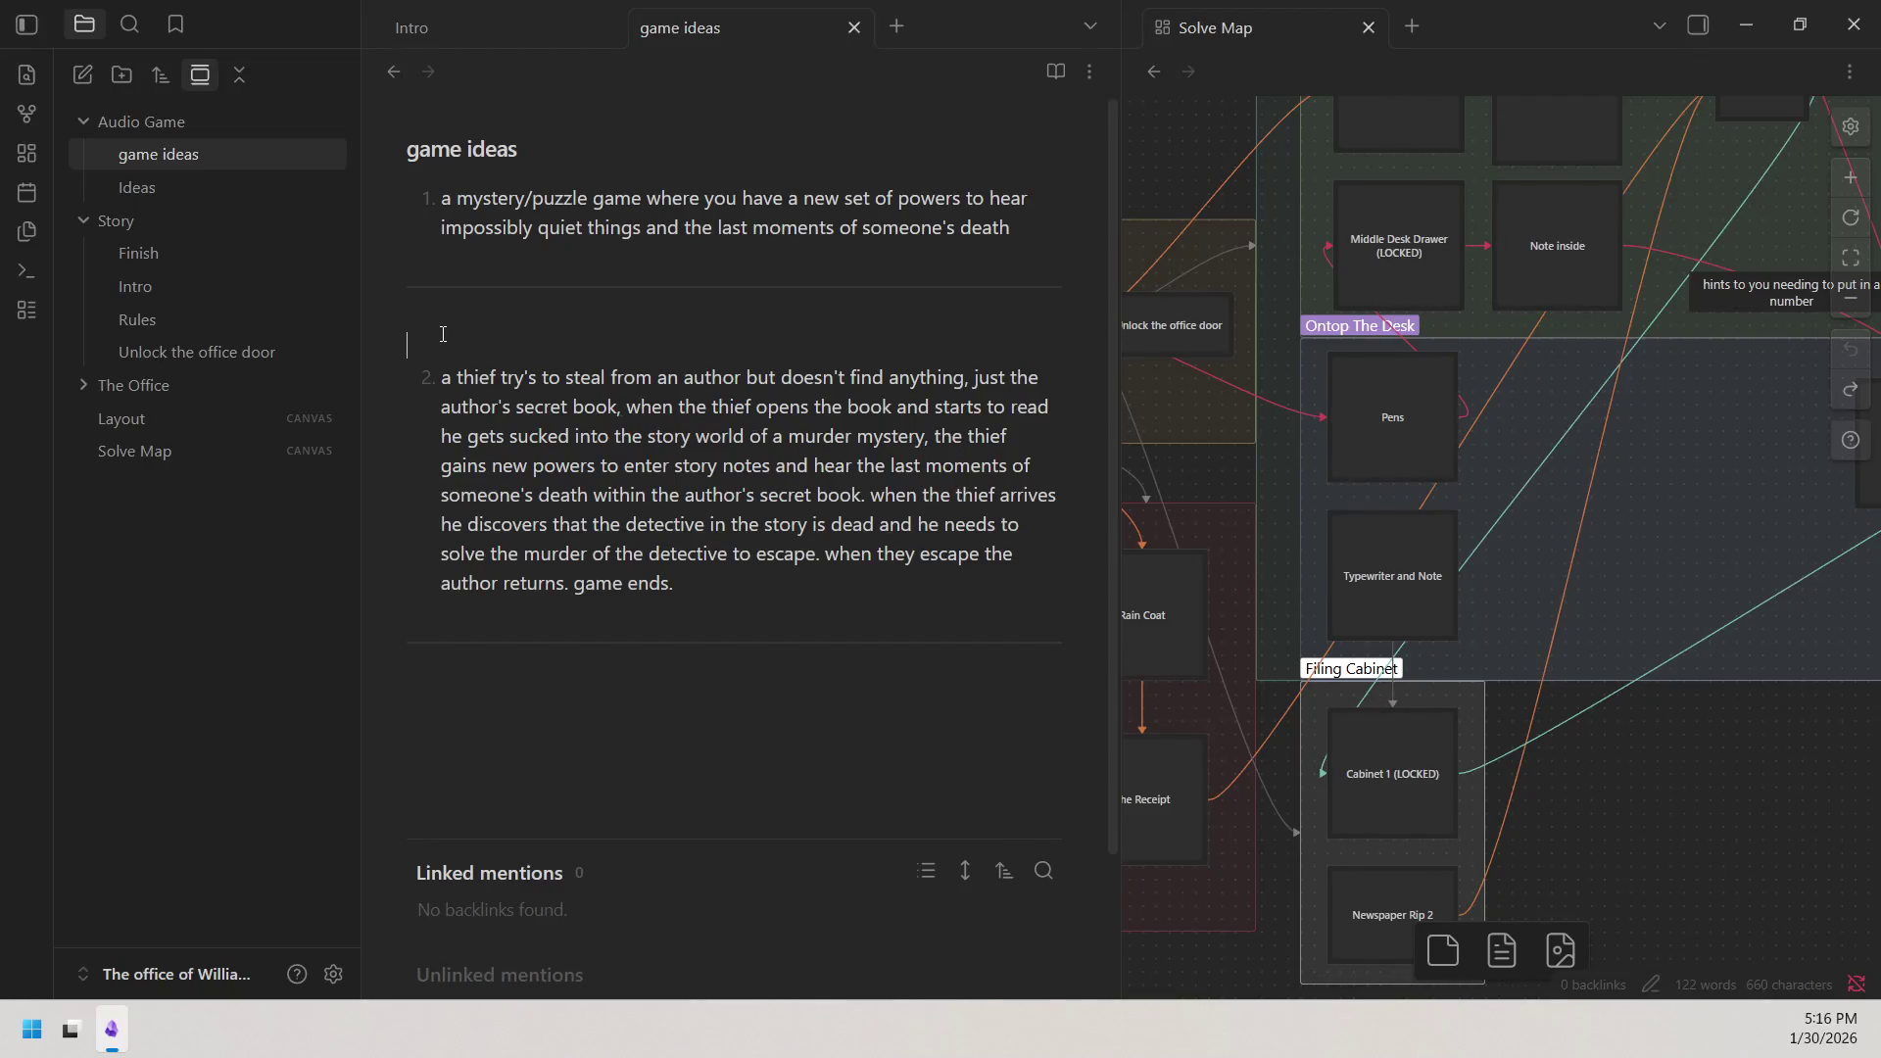
pyautogui.press('BackSpace')
pyautogui.press('BackSpace')
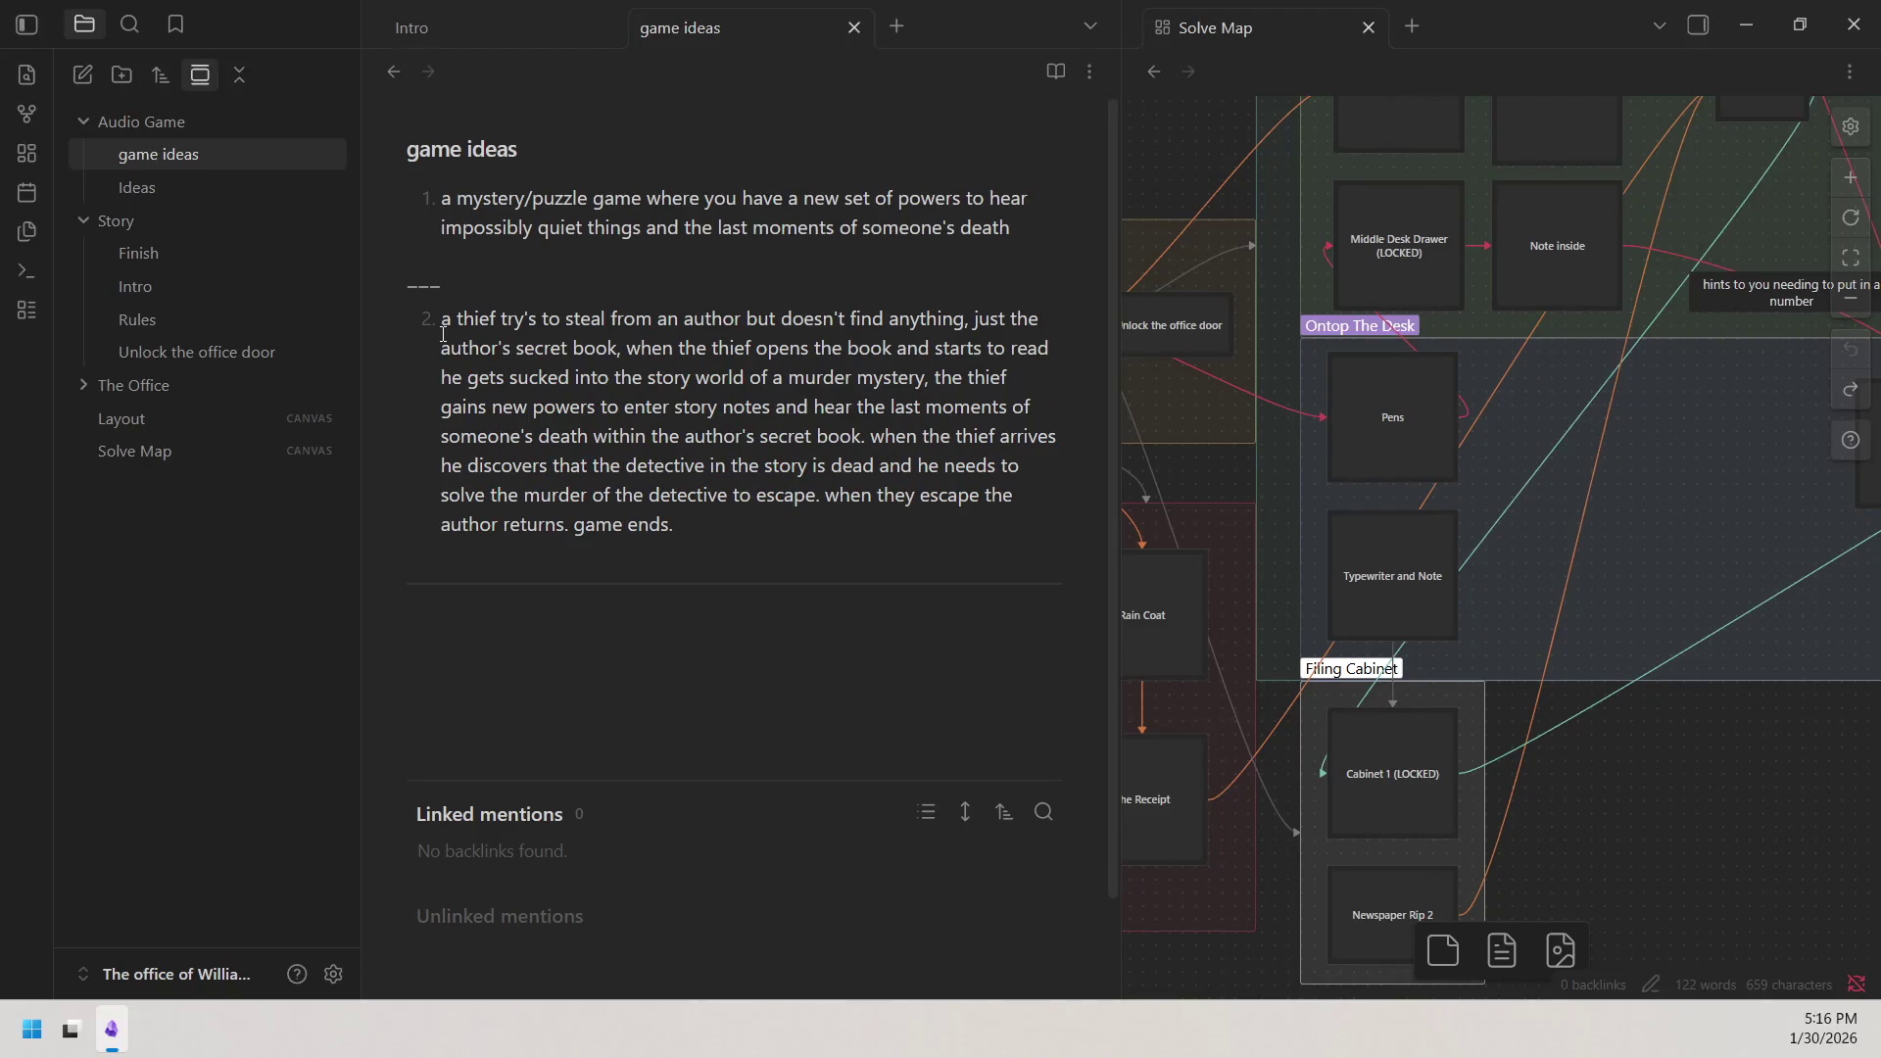
pyautogui.press('Return')
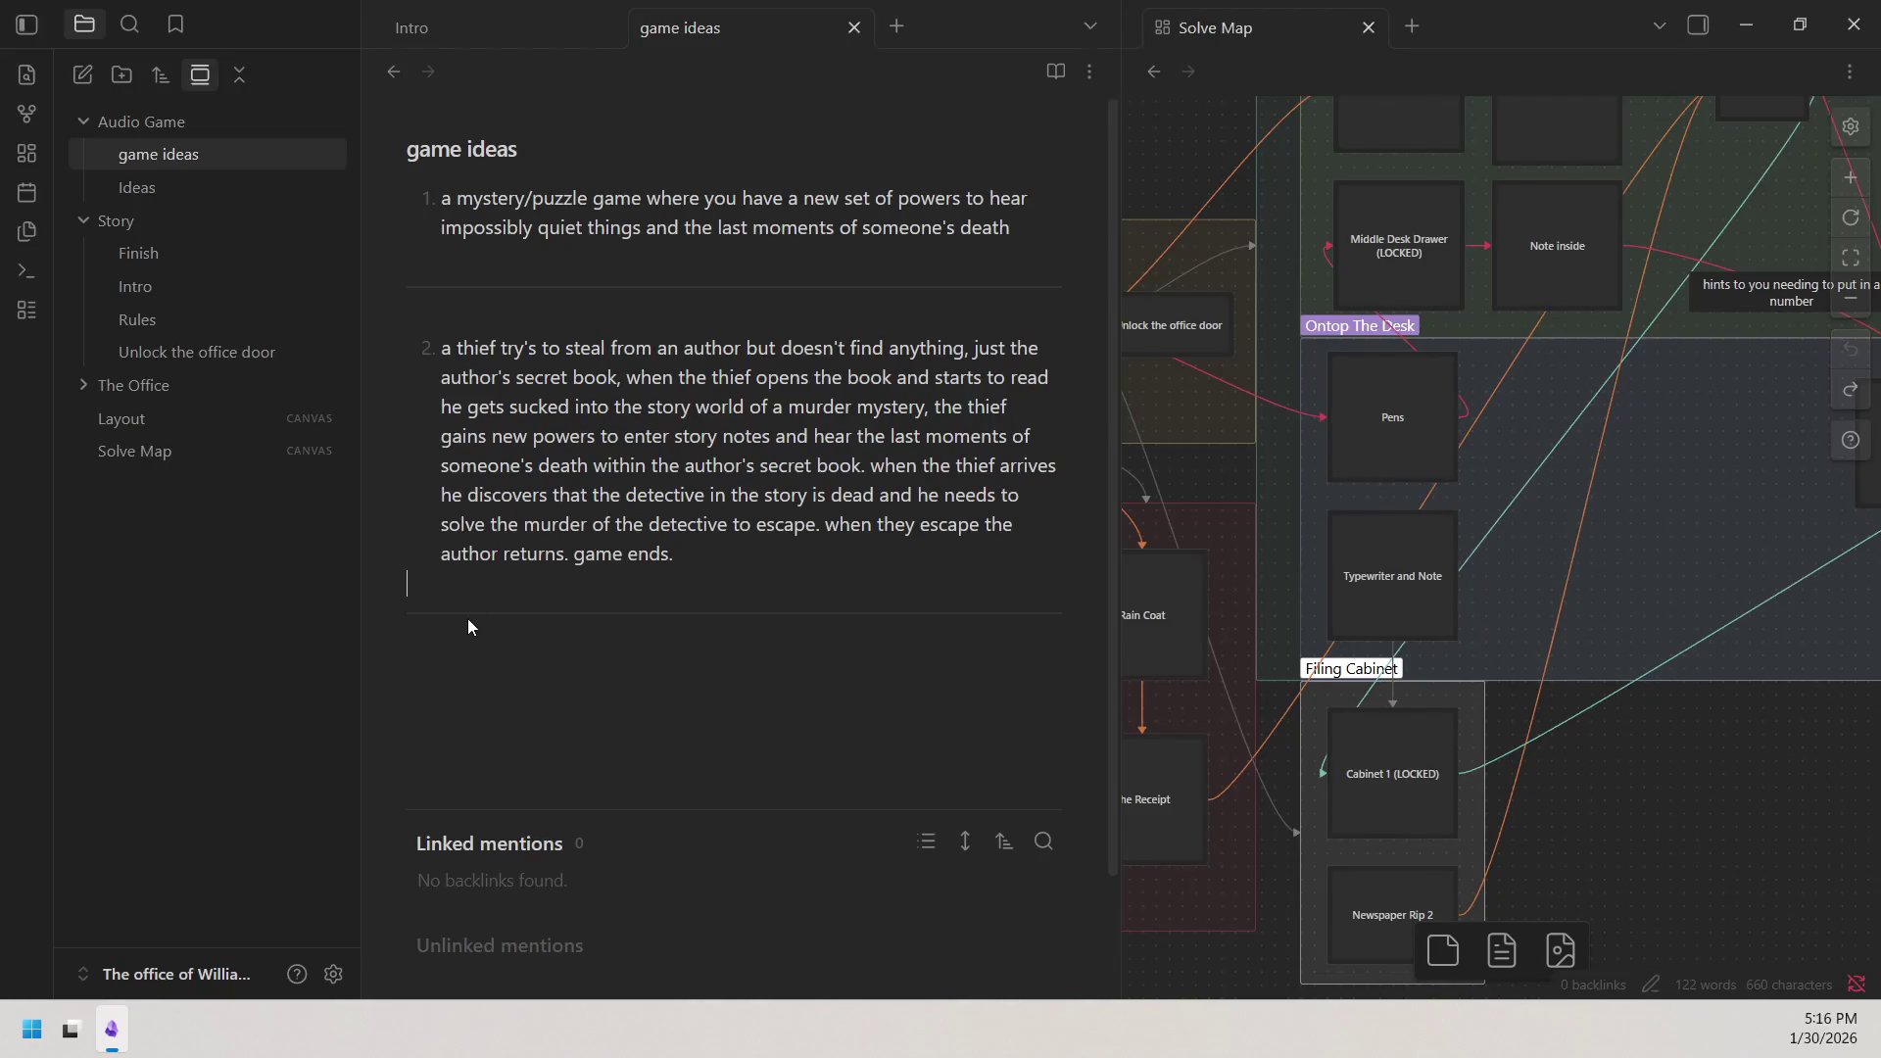
# Delete the blank lines under the first premise and around the second premise.
pyautogui.press('BackSpace')
pyautogui.click(450, 258)
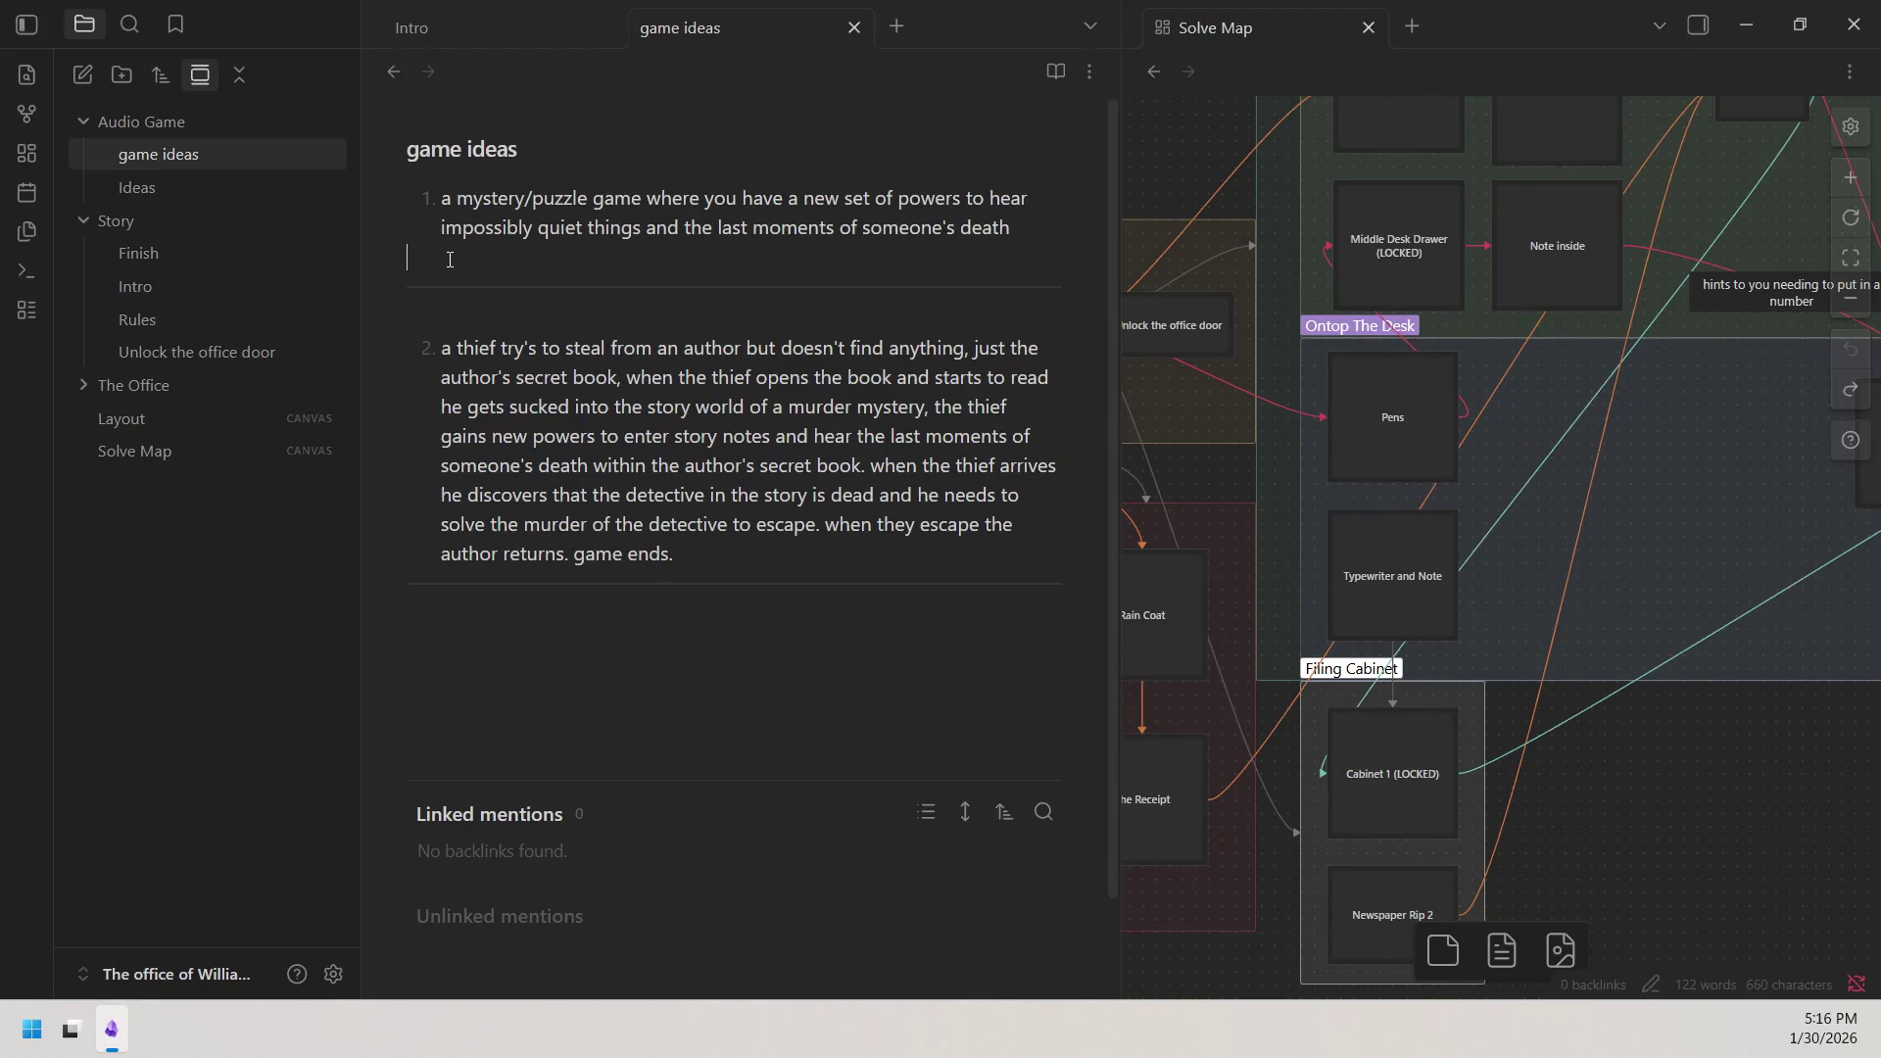
pyautogui.press('BackSpace')
pyautogui.click(690, 529)
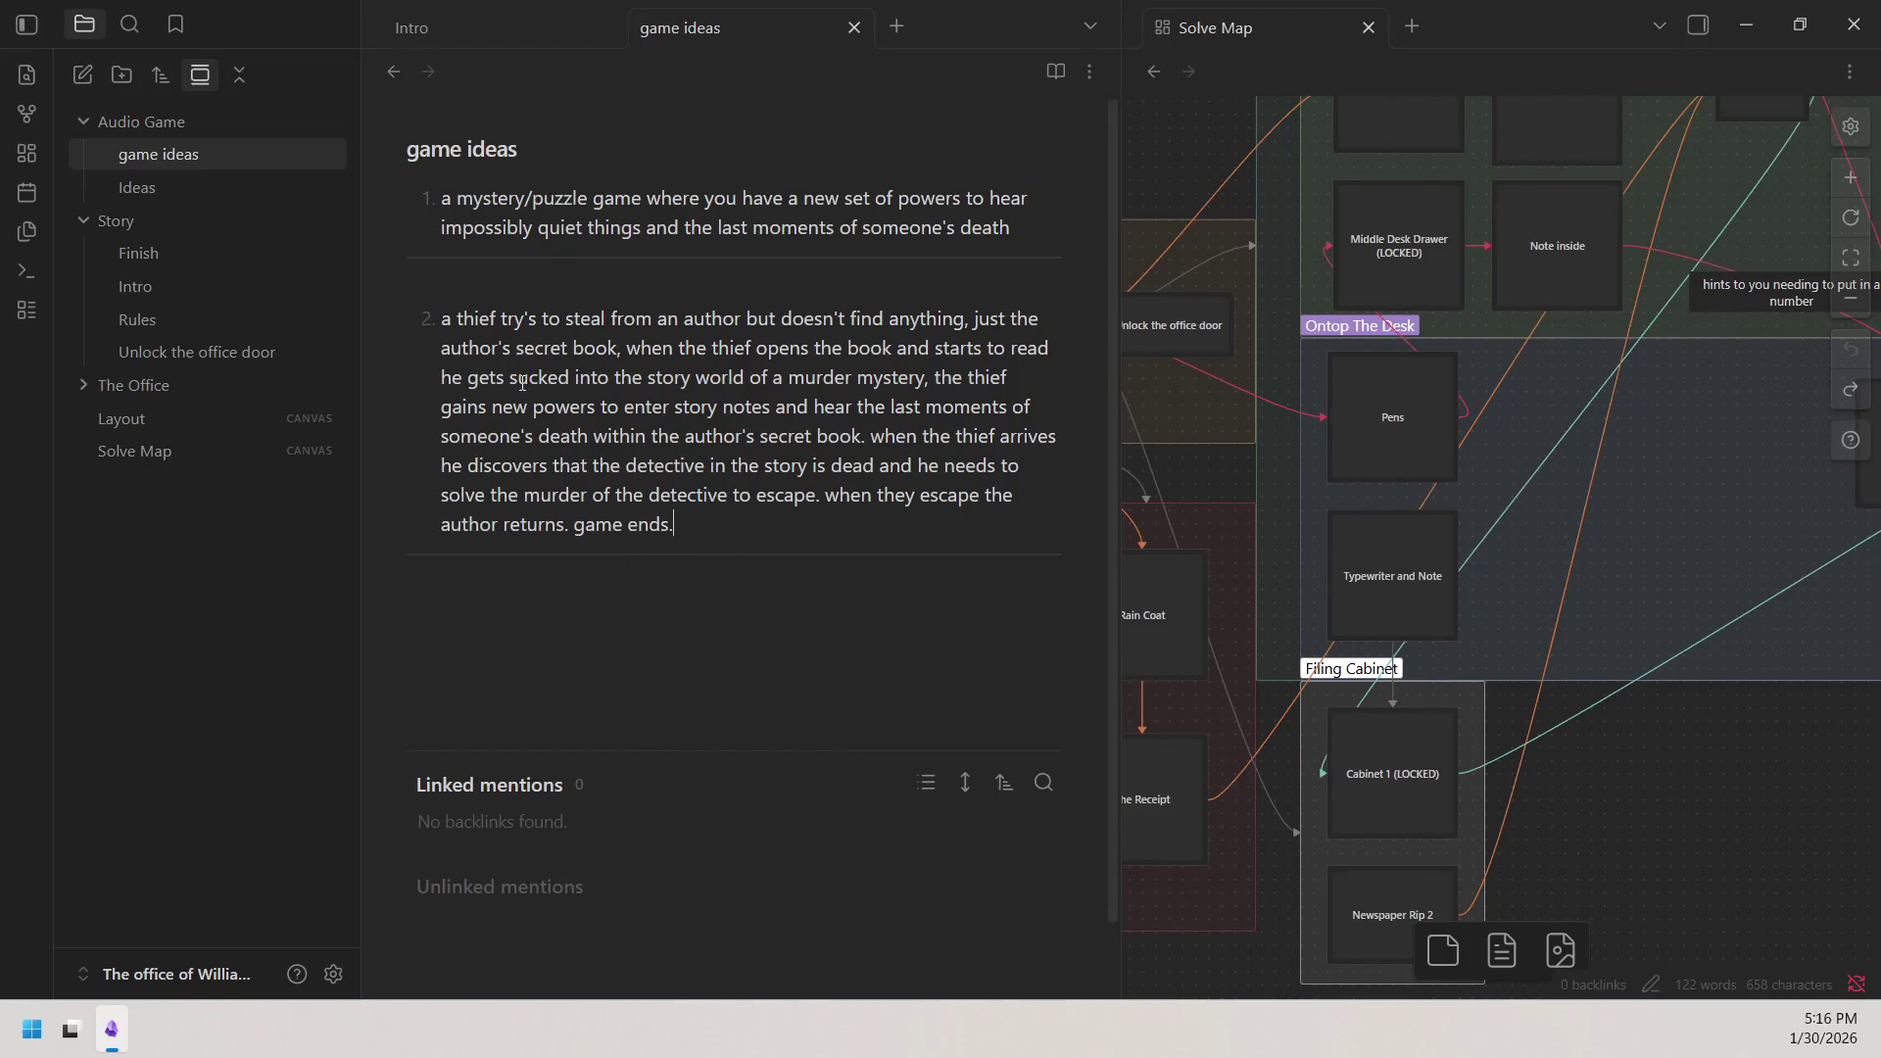
pyautogui.press('BackSpace')
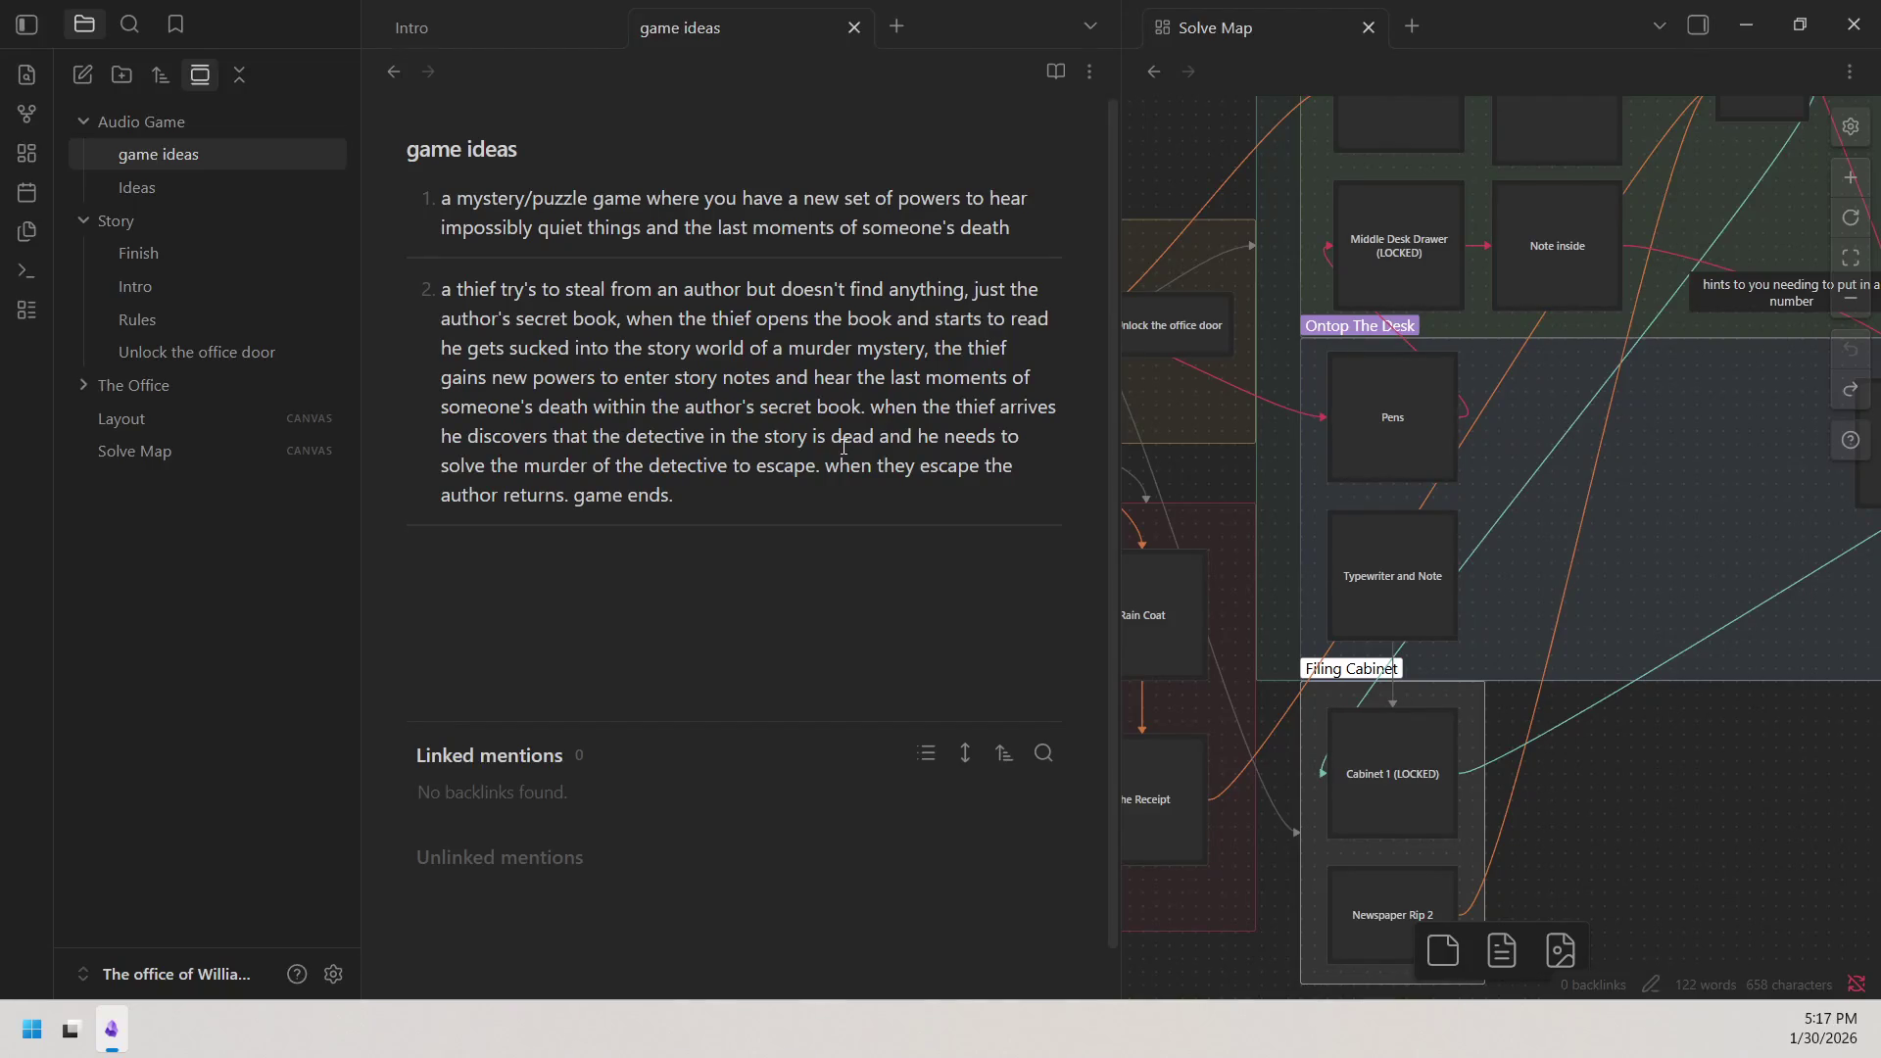
pyautogui.click(964, 295)
# Replace 'anything' with 'what he is looking for' in the thief premise.
pyautogui.press('BackSpace')
pyautogui.press('BackSpace')
pyautogui.press('BackSpace')
pyautogui.press('BackSpace')
pyautogui.press('BackSpace')
pyautogui.press('BackSpace')
pyautogui.press('BackSpace')
pyautogui.press('BackSpace')
pyautogui.write('what he')
pyautogui.write('is')
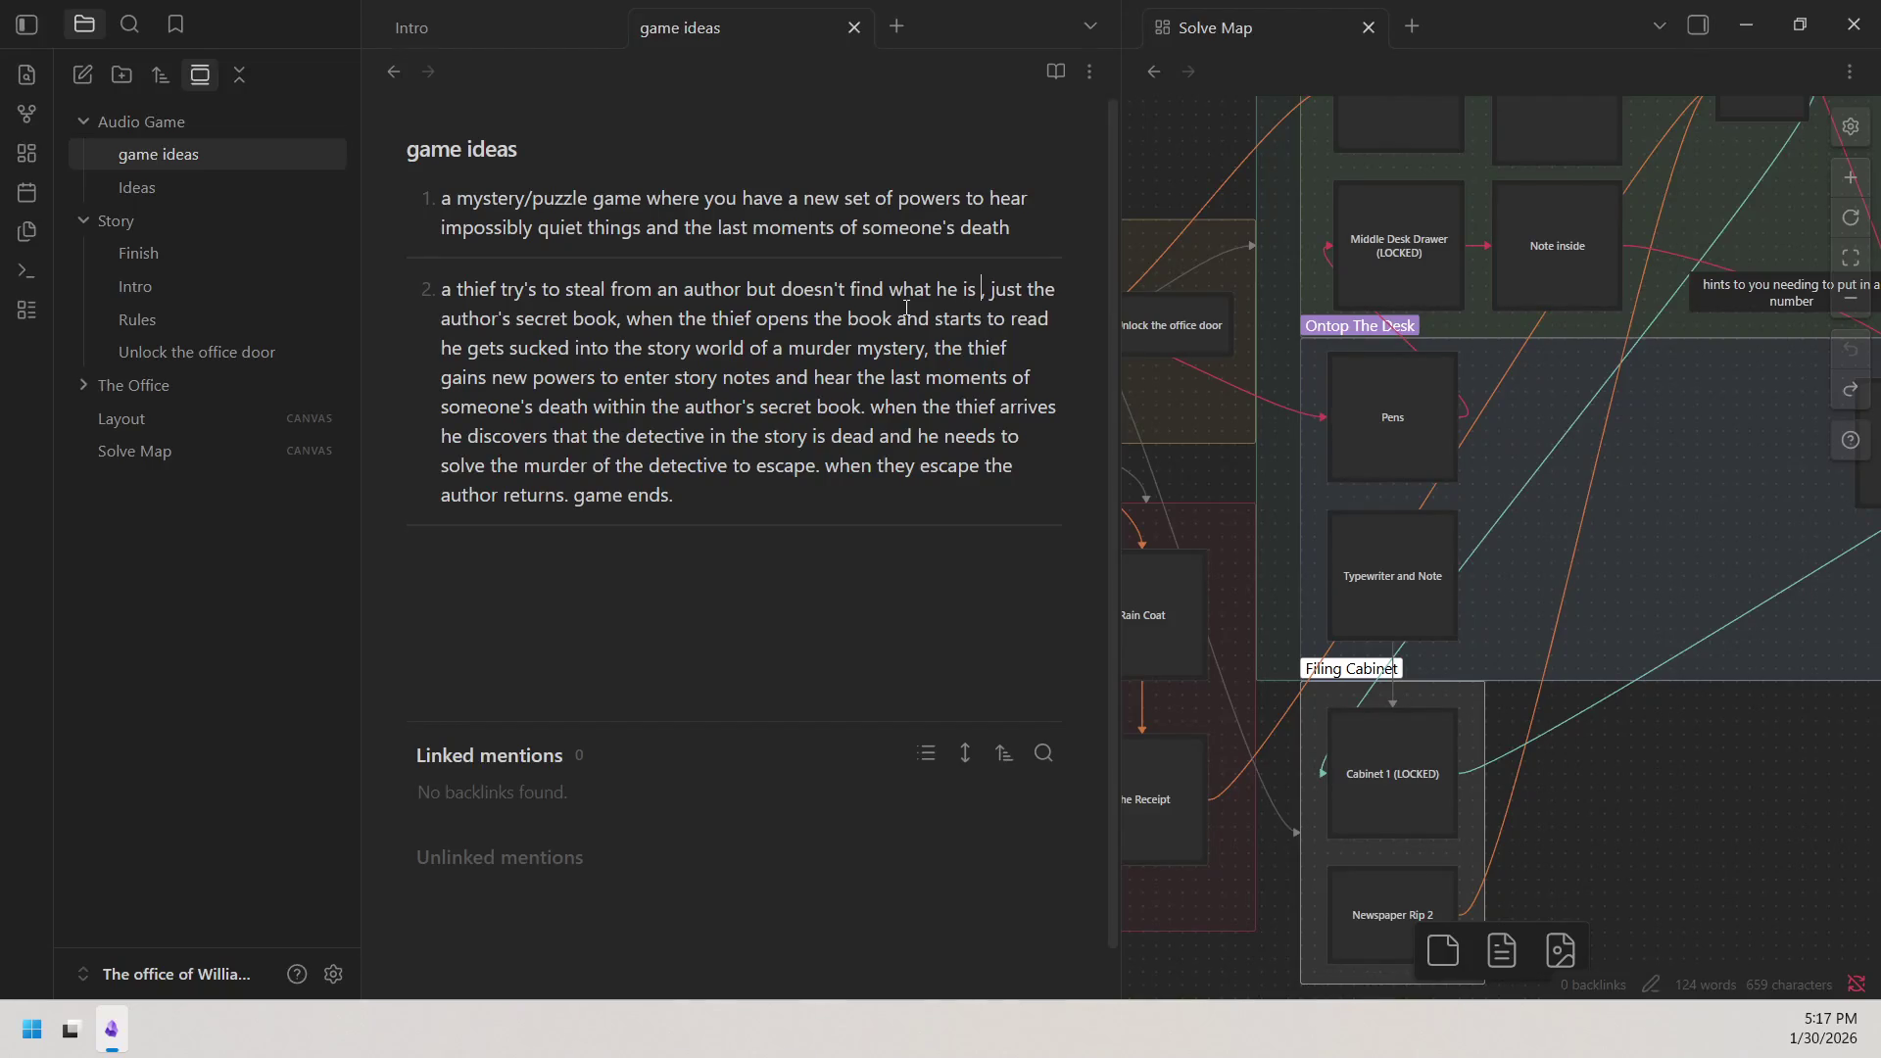
pyautogui.write(' looking')
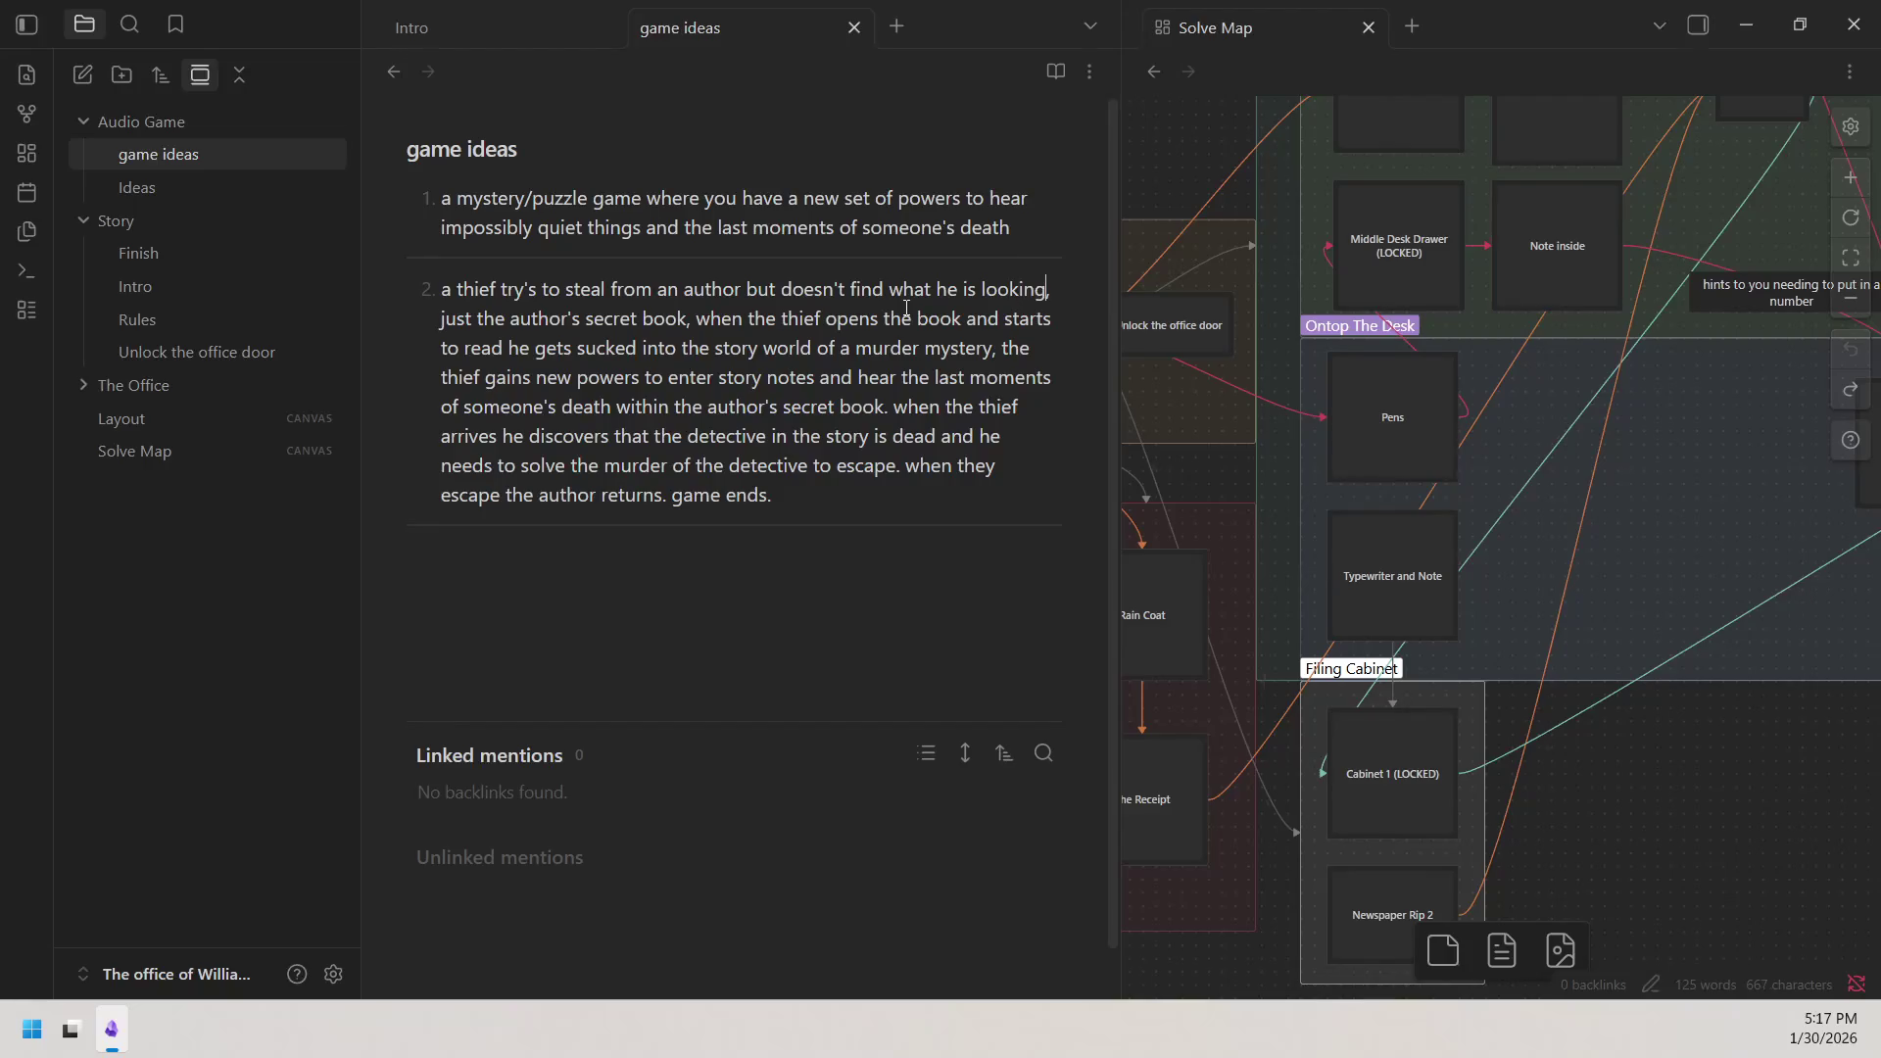
pyautogui.write(' for')
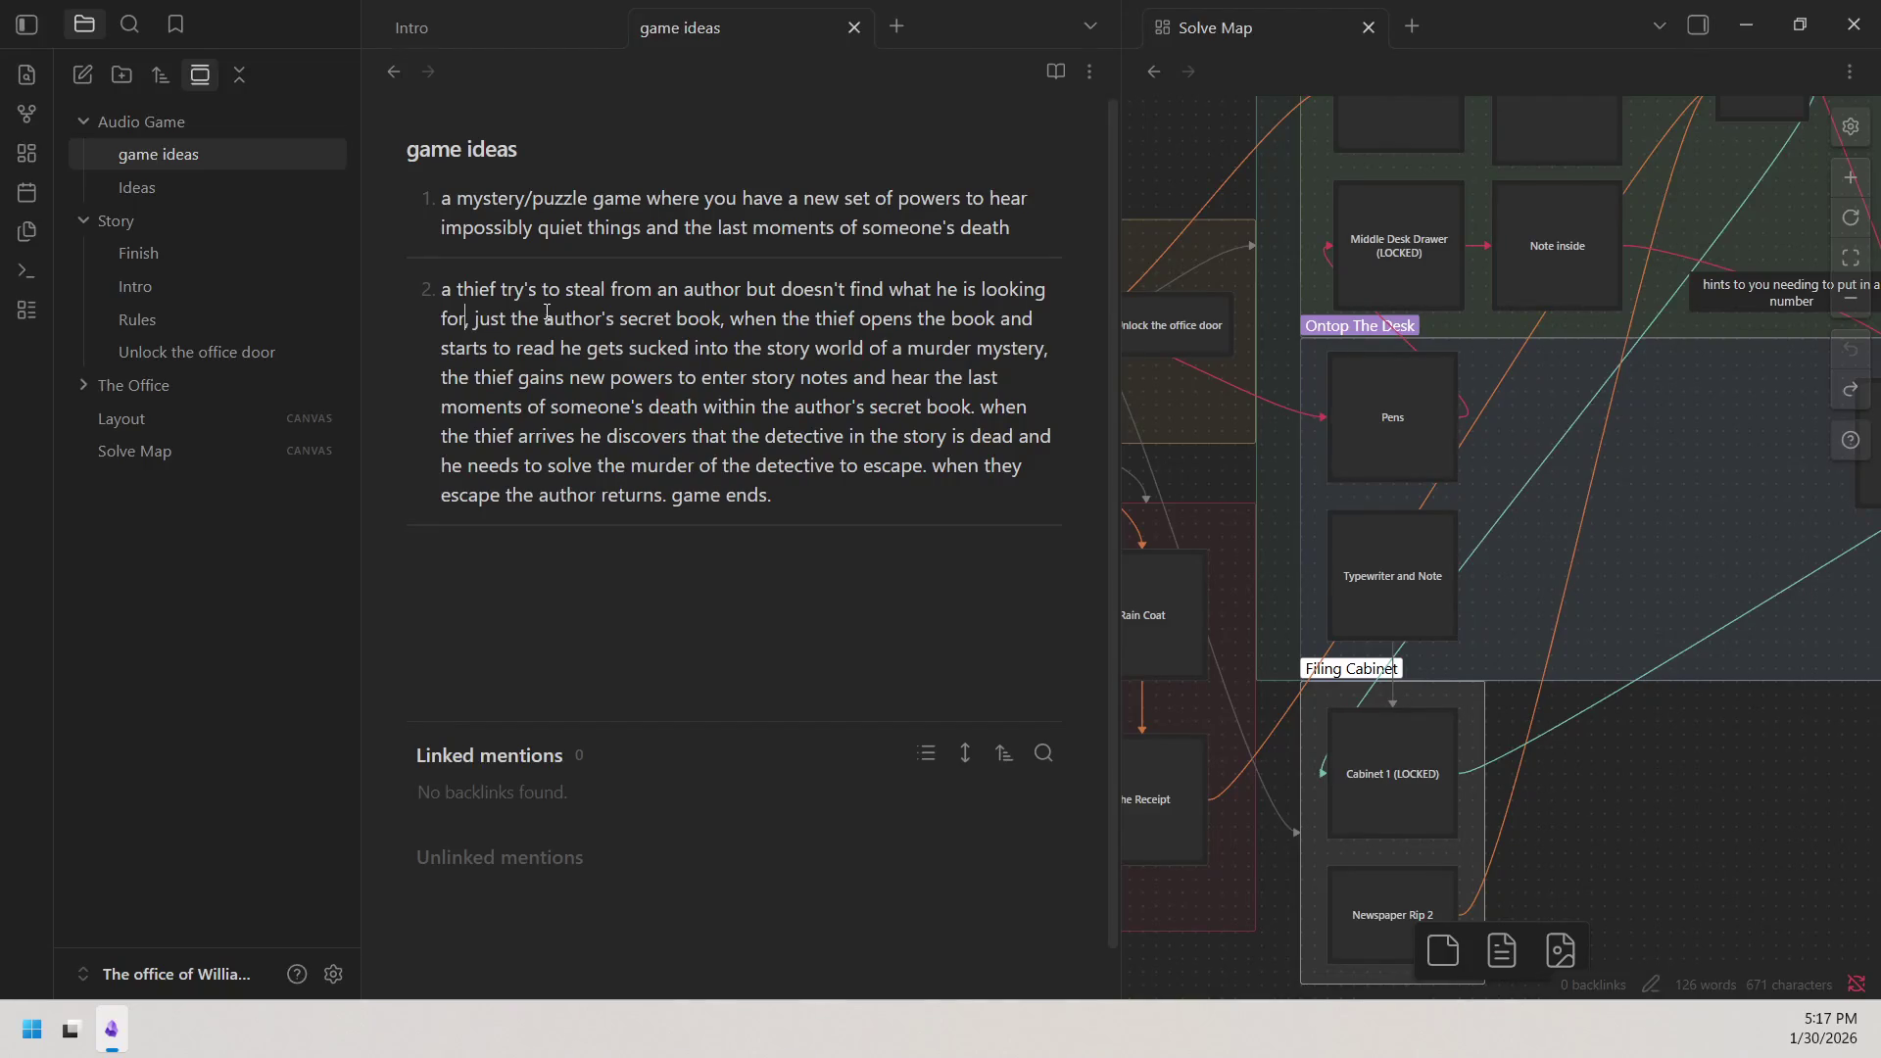
pyautogui.click(558, 347)
pyautogui.write(',')
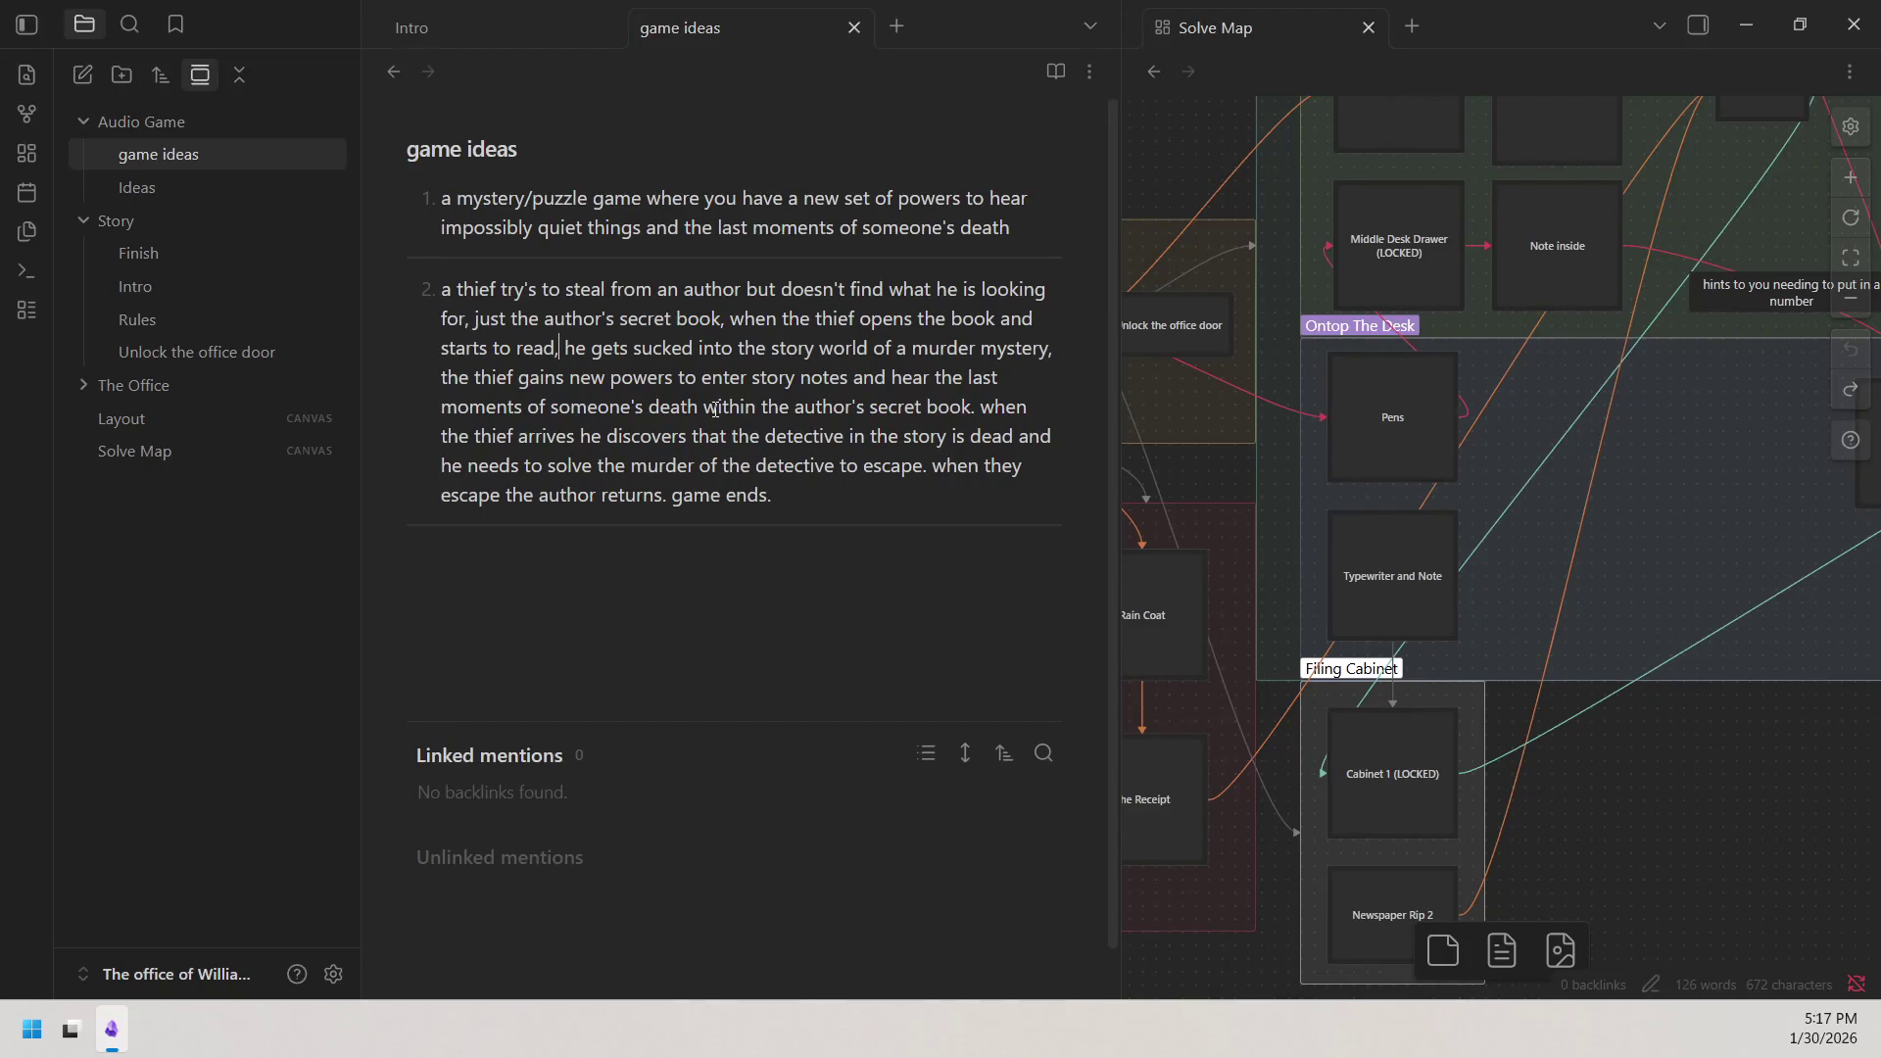
# Insert commas after 'starts to read' and after 'someone's death', then select 'game ends.'.
pyautogui.press('Down')
pyautogui.press('Down')
pyautogui.write(',')
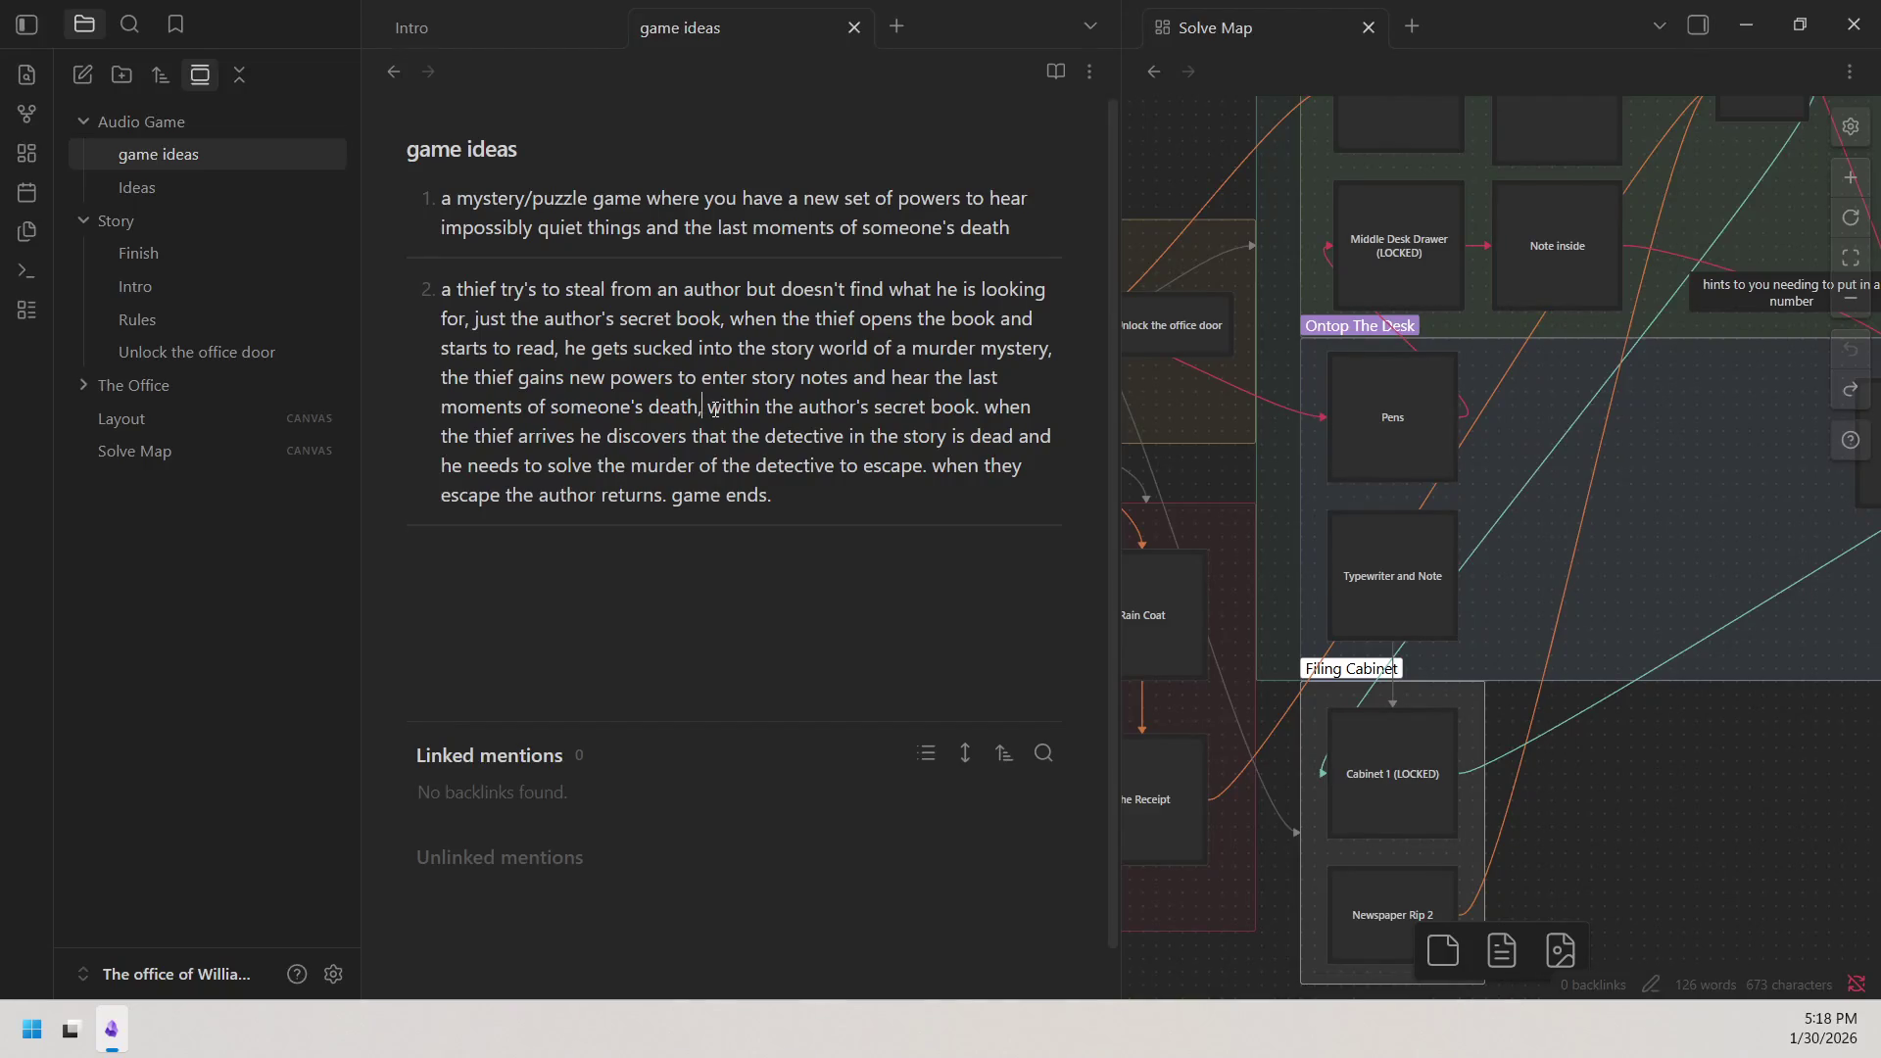
pyautogui.click(713, 408)
pyautogui.moveTo(780, 511); pyautogui.dragTo(673, 499)
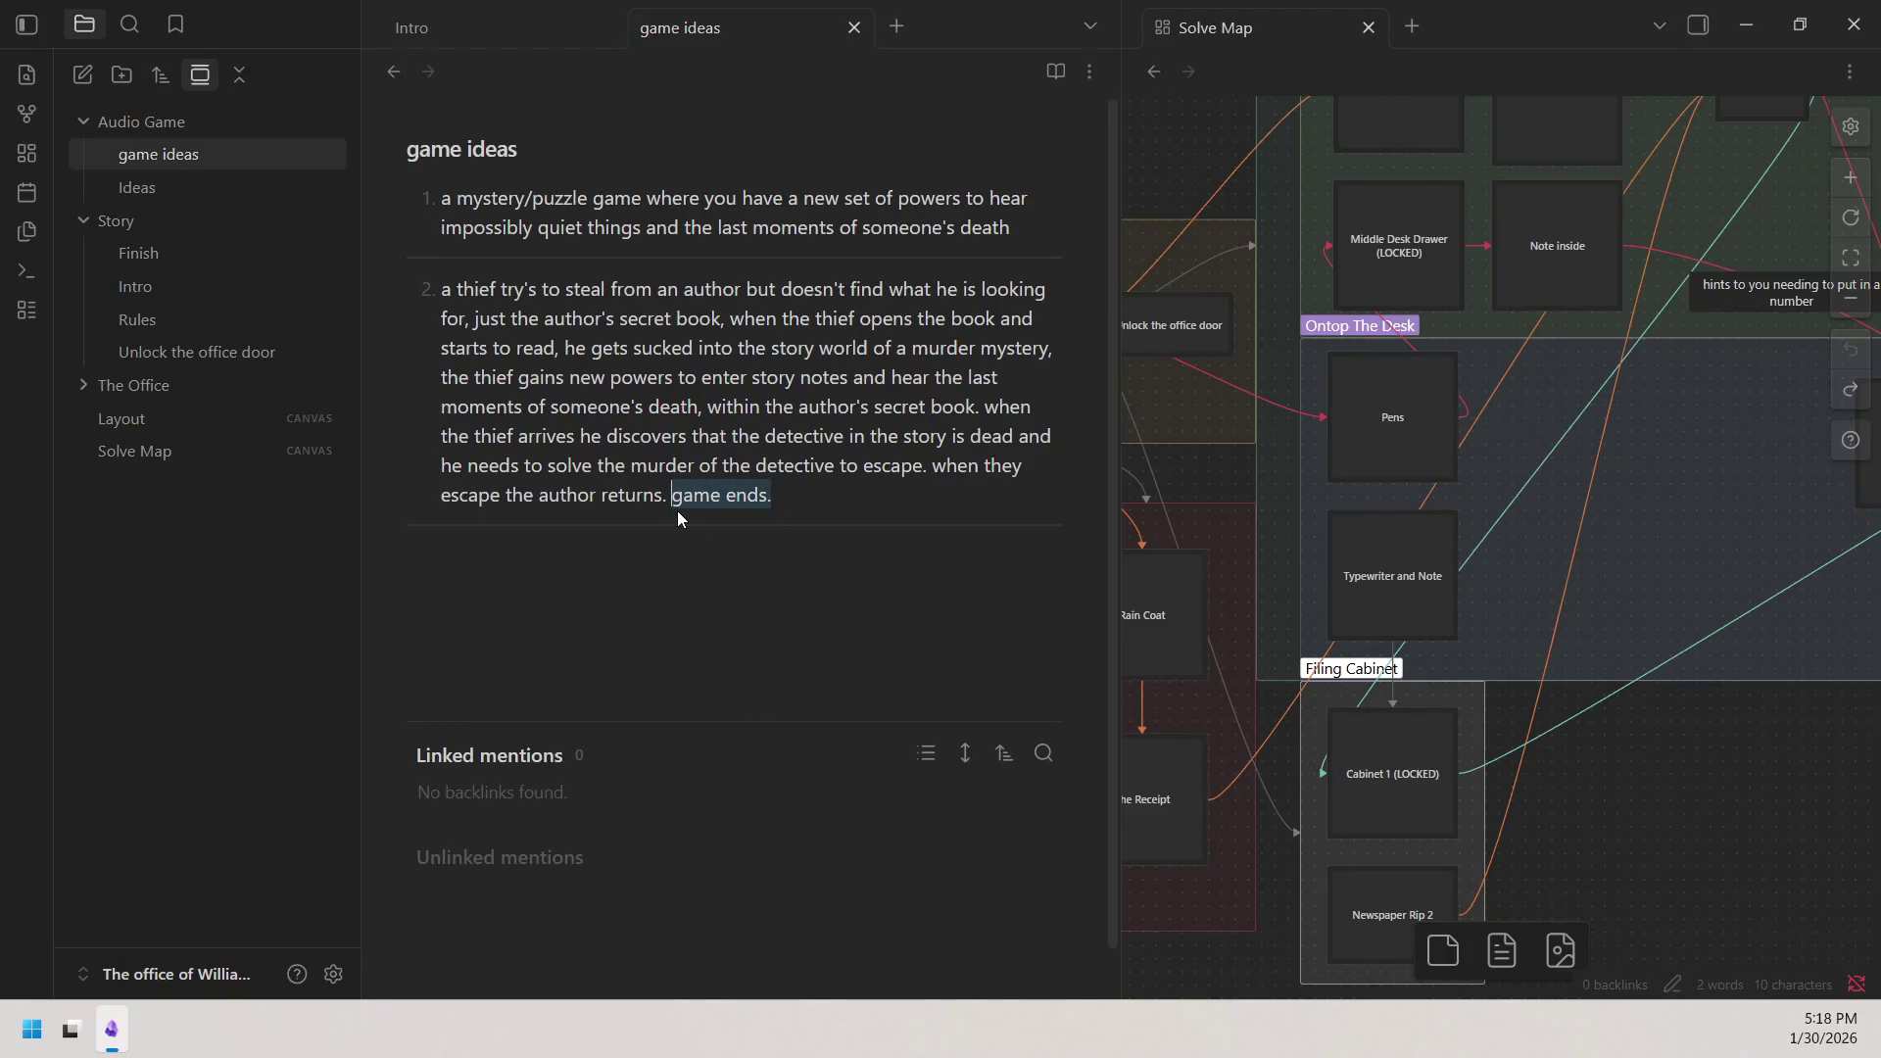
# Delete the 's' so the premise closes with 'game end.'.
pyautogui.click(836, 496)
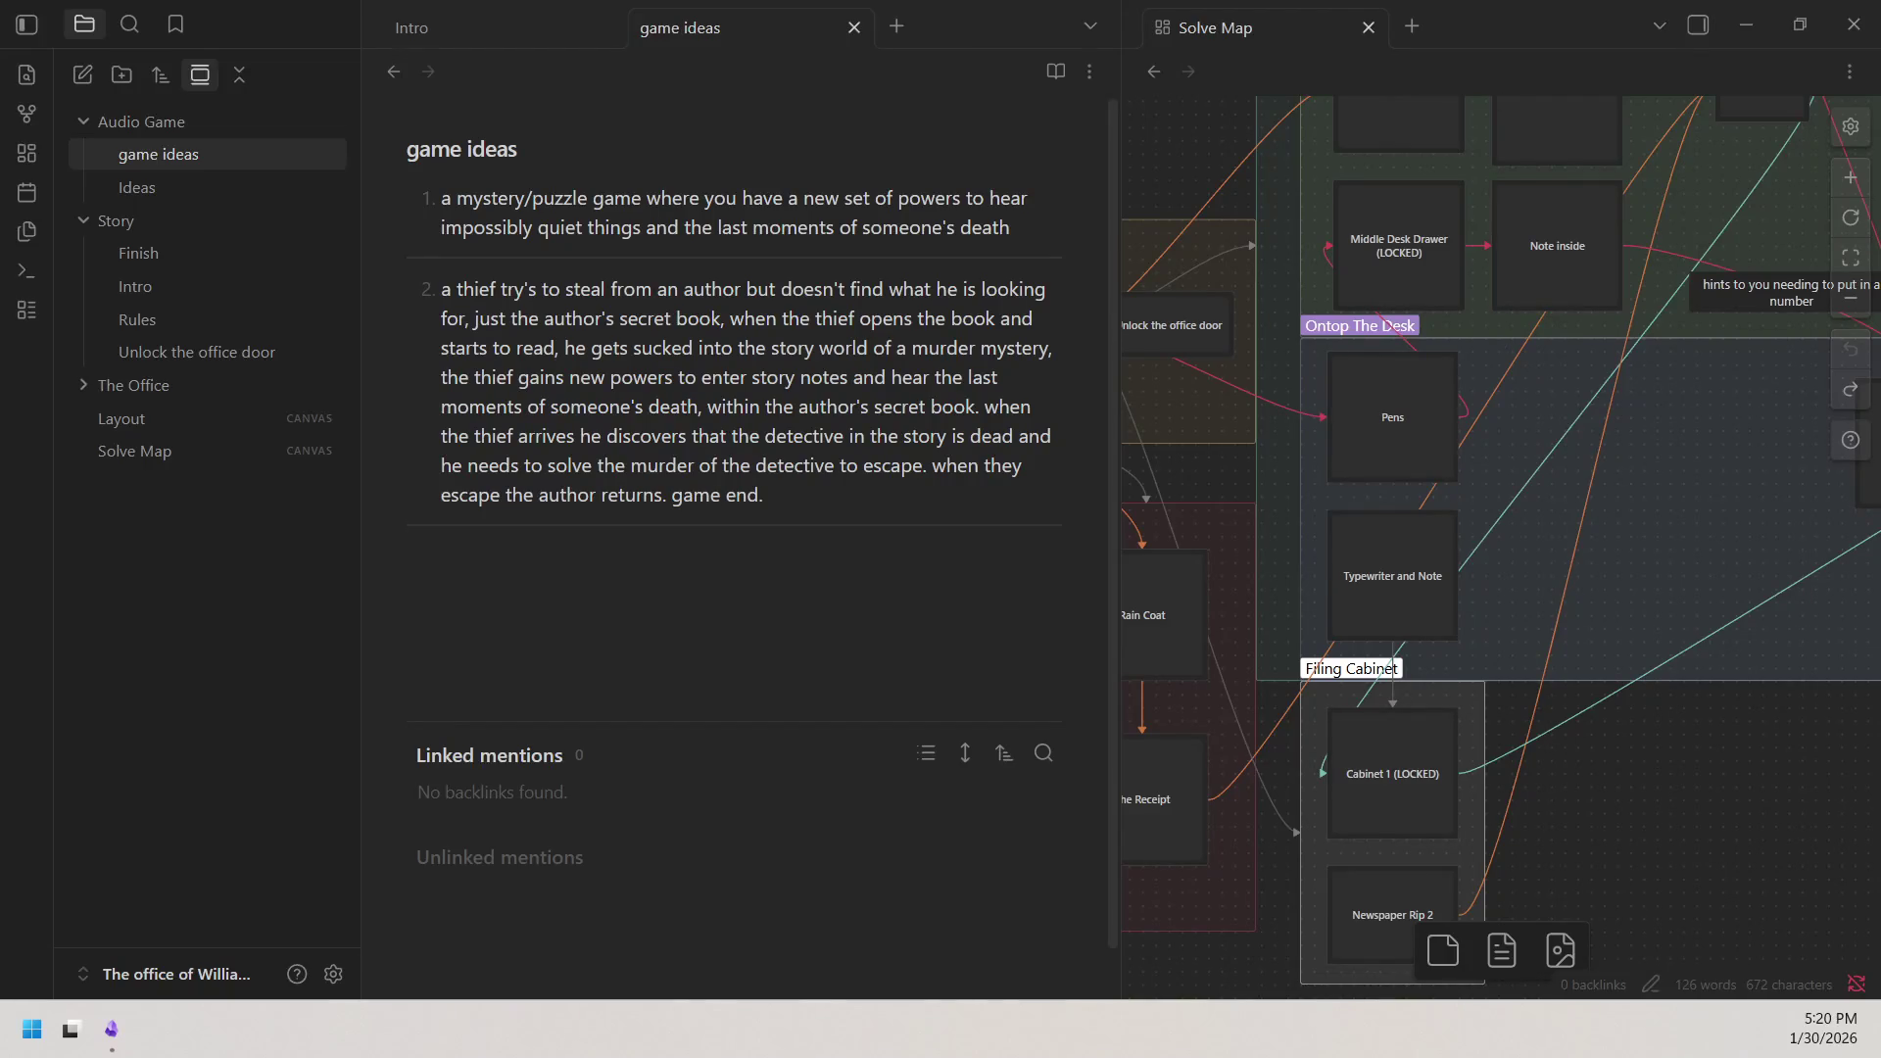
pyautogui.click(659, 629)
# Delete the extra blank line below the numbered list.
pyautogui.click(878, 617)
pyautogui.press('BackSpace')
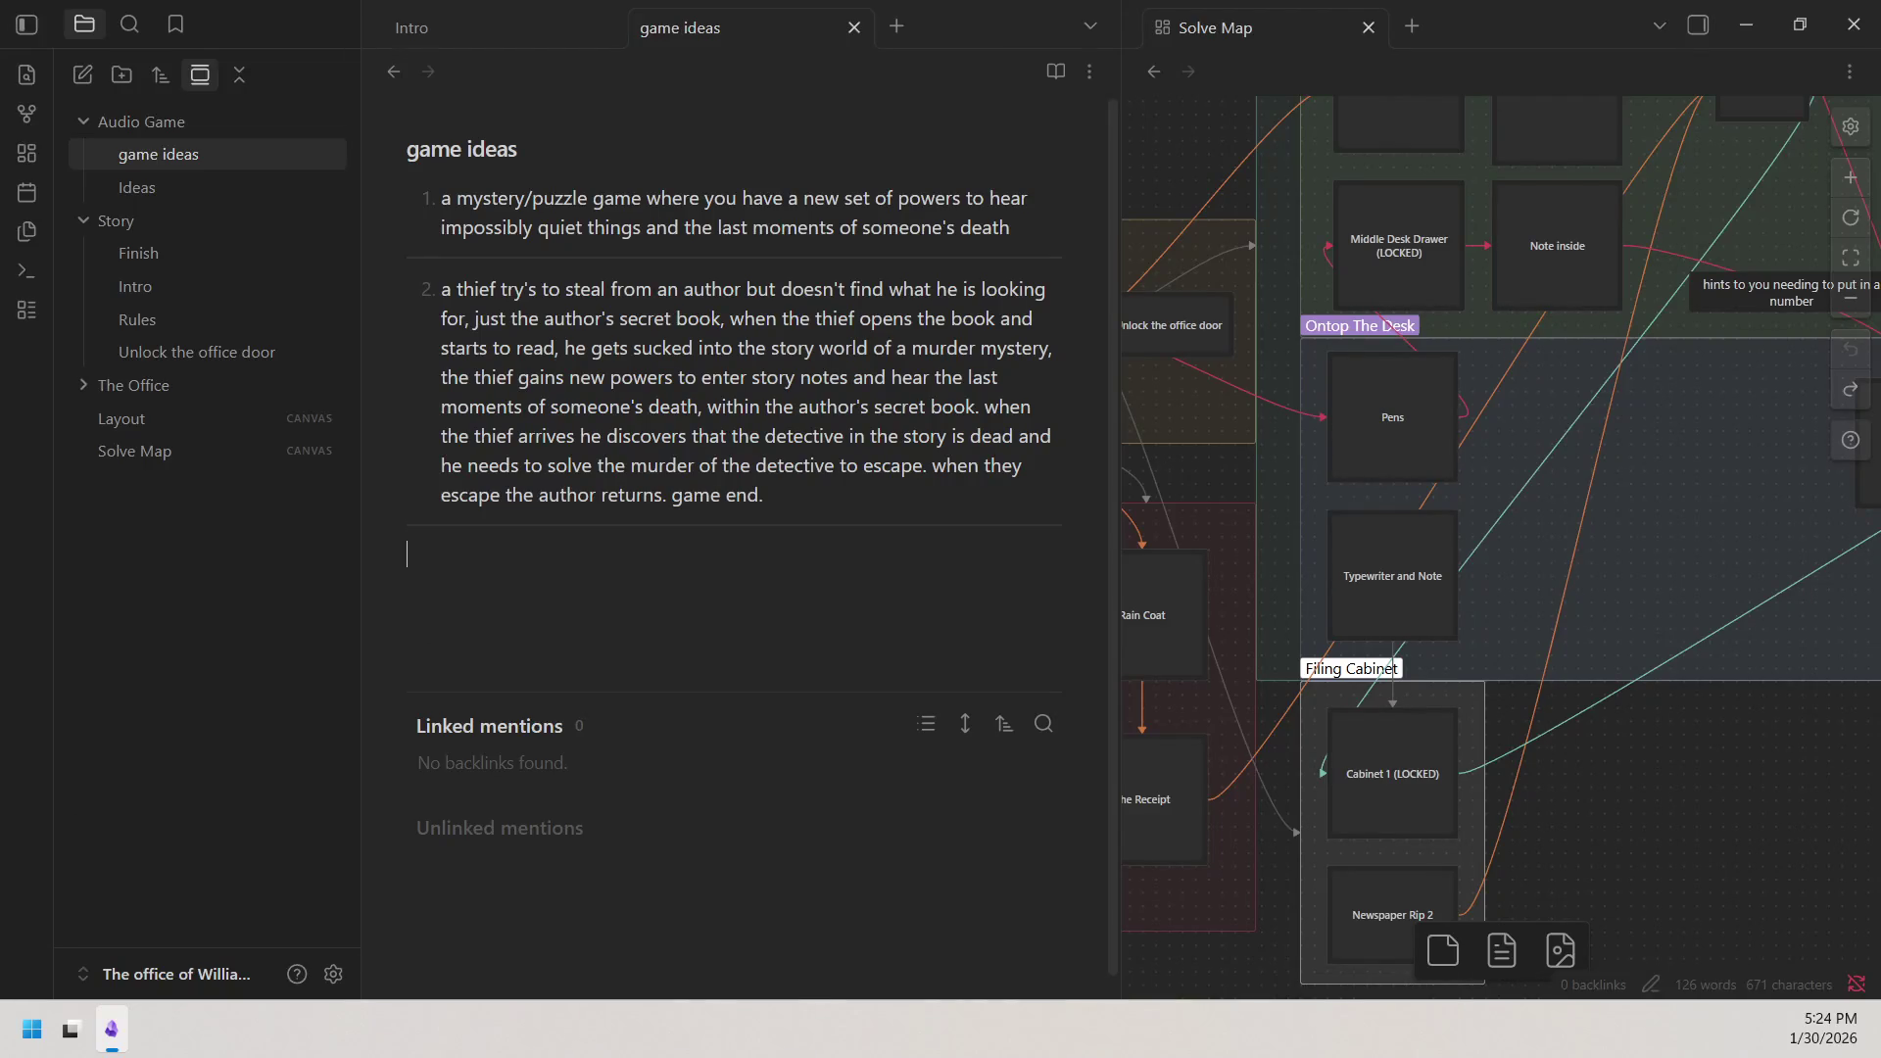
# Leave the thief premise ending with 'game end.' and click away from the note.
pyautogui.click(110, 1029)
# Highlight the whole thief premise from the start of item 2 through 'game end.'.
pyautogui.moveTo(441, 288); pyautogui.dragTo(801, 485)
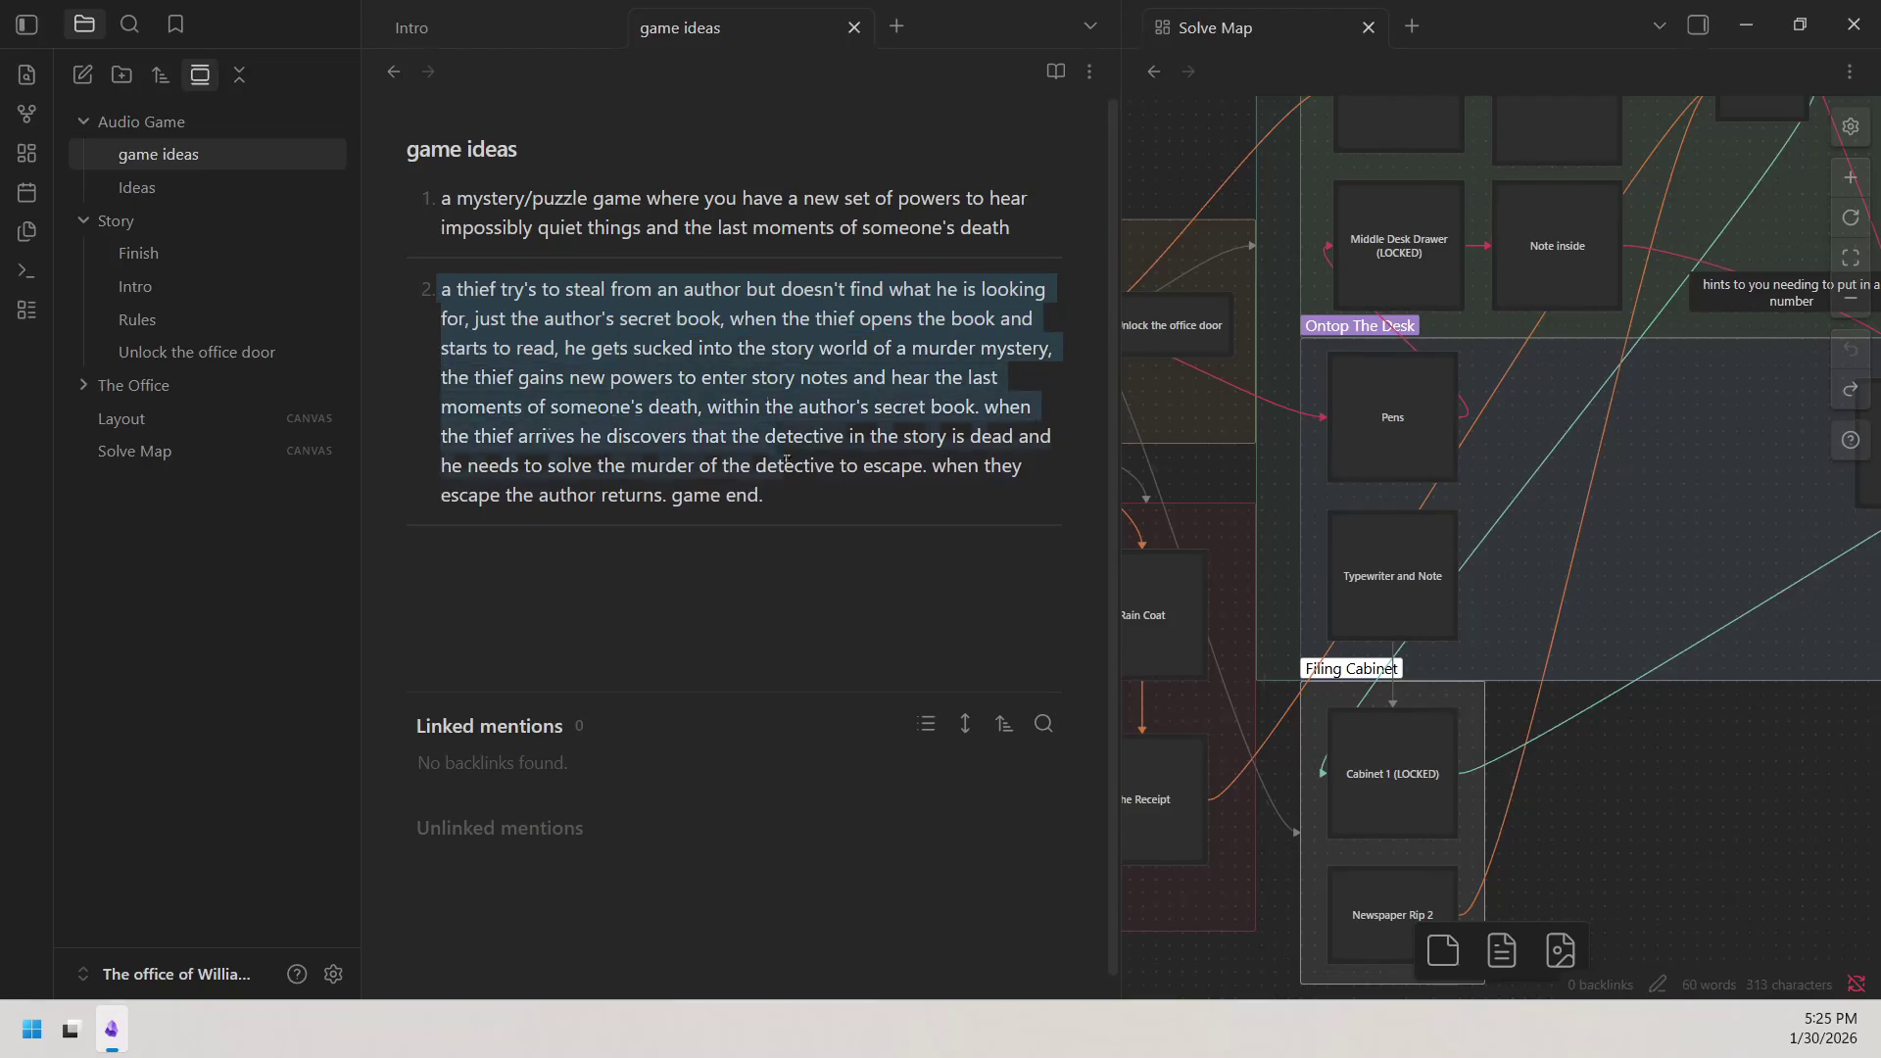